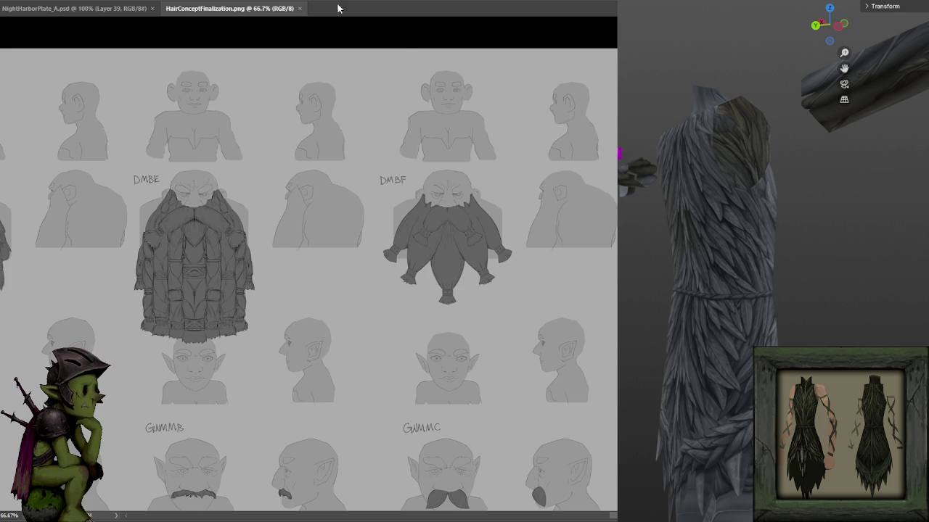
# - Close the hair concept sheet and zoom to 200% on the upper-left leaf feathers
pyautogui.click(300, 9)
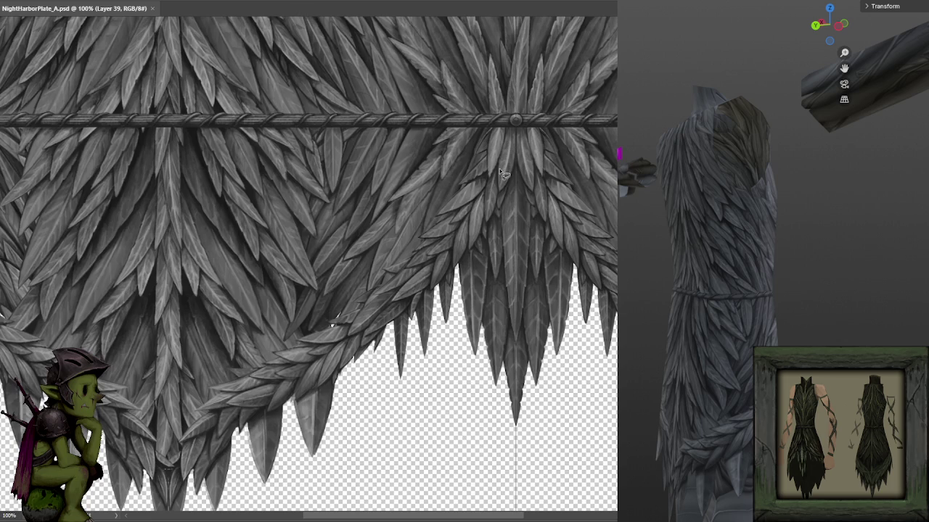
pyautogui.moveTo(559, 160)
pyautogui.mouseDown()
pyautogui.moveTo(469, 182)
pyautogui.moveTo(755, 175)
pyautogui.mouseUp()
pyautogui.scroll(1, 471, 184)
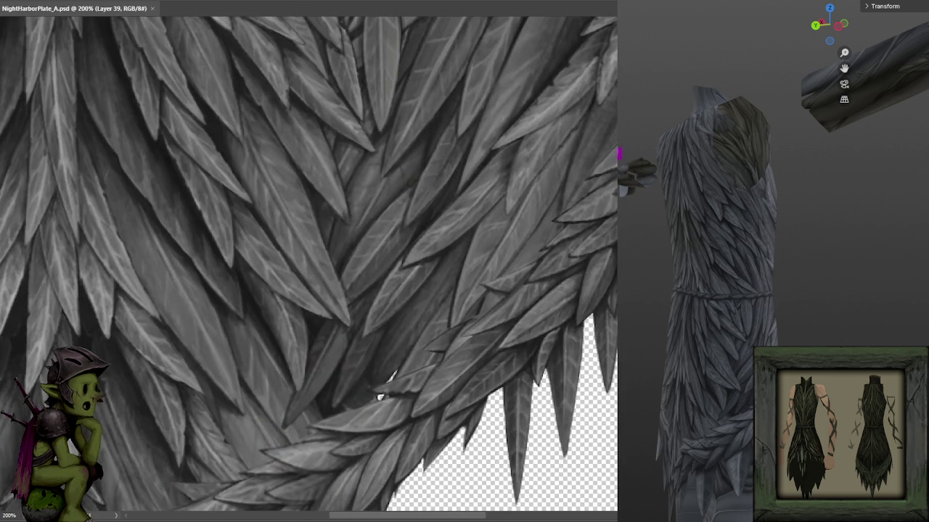
pyautogui.moveTo(431, 239); pyautogui.dragTo(589, 332)
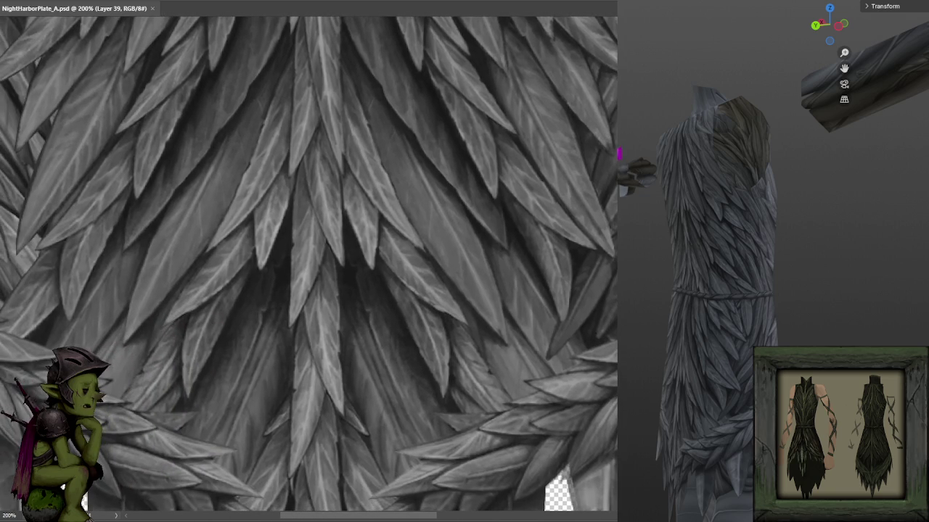
# - Return to 100% zoom and centre the view on the feather fringe
pyautogui.scroll(-3, 599, 195)
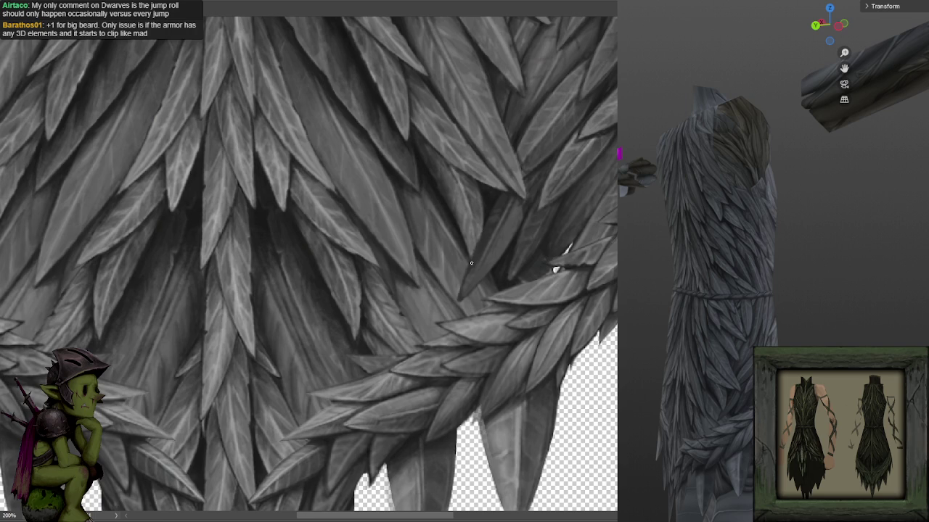
pyautogui.hotkey('ctrl', '-')
pyautogui.hotkey('ctrl', '-')
pyautogui.hotkey('ctrl', '+')
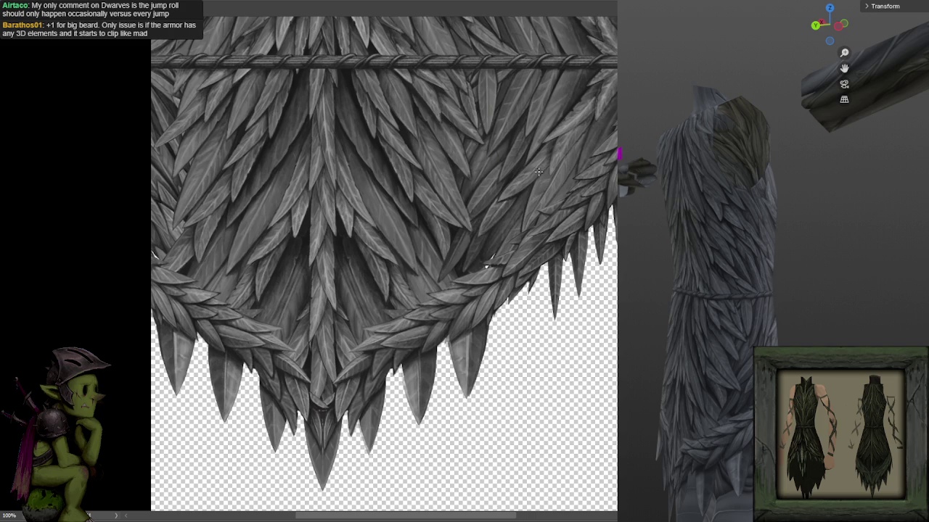
pyautogui.moveTo(506, 218); pyautogui.dragTo(516, 186)
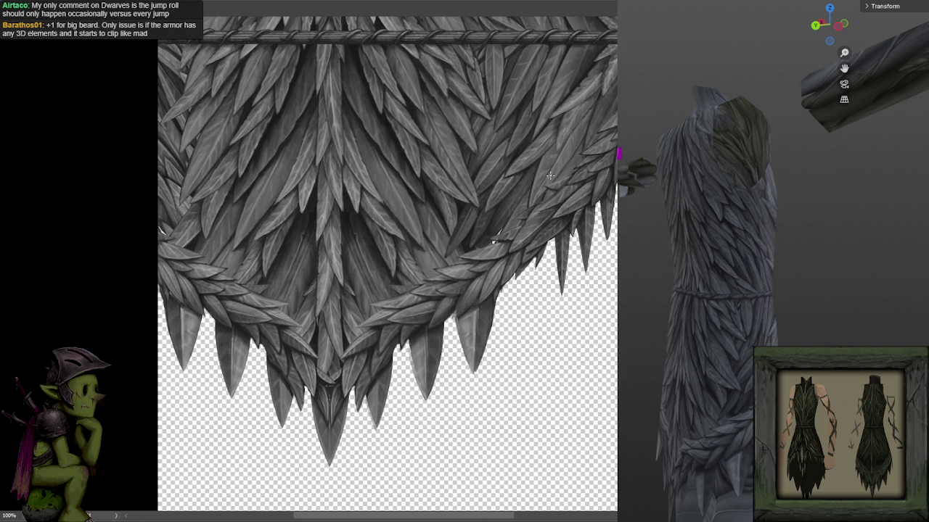
pyautogui.scroll(2, 550, 174)
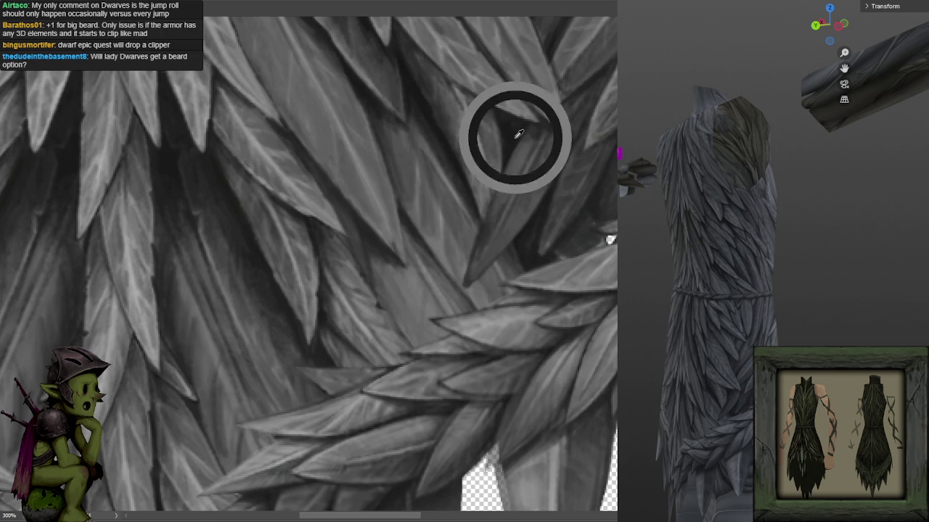
# - Soft-paint a right-side feather, sampling leaf greys from the upper and lower feathers
pyautogui.moveTo(488, 212); pyautogui.dragTo(513, 144)
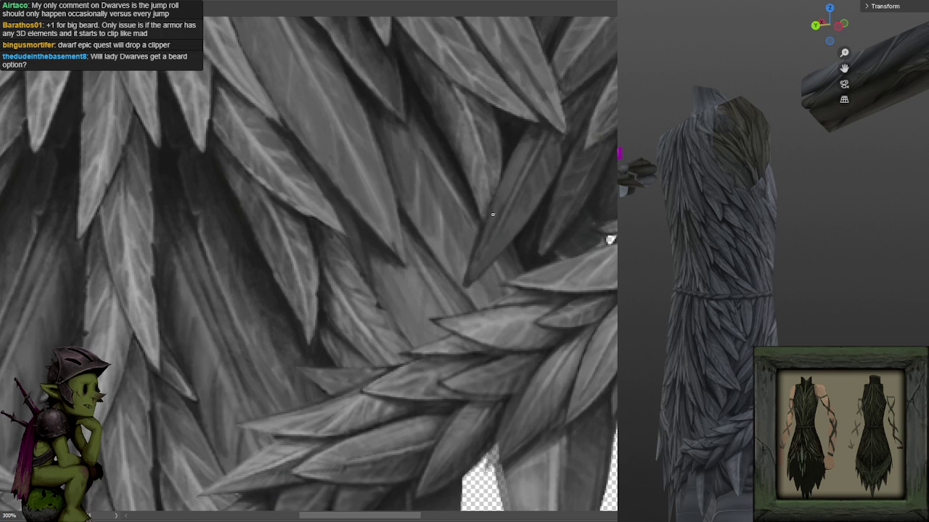
pyautogui.keyDown('alt'); pyautogui.click(516, 140); pyautogui.keyUp('alt')
pyautogui.keyDown('alt'); pyautogui.click(466, 248); pyautogui.keyUp('alt')
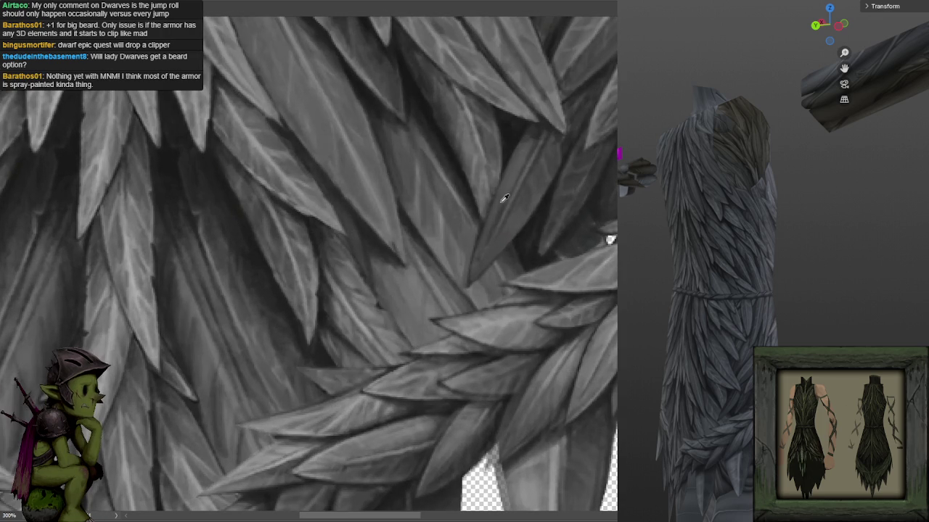
pyautogui.scroll(-2, 503, 200)
pyautogui.scroll(-2, 535, 165)
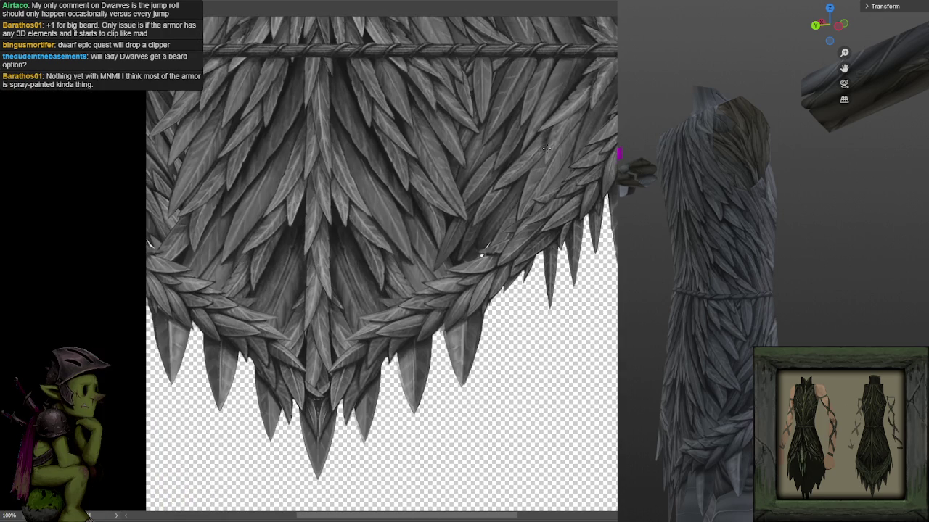
pyautogui.scroll(2, 548, 146)
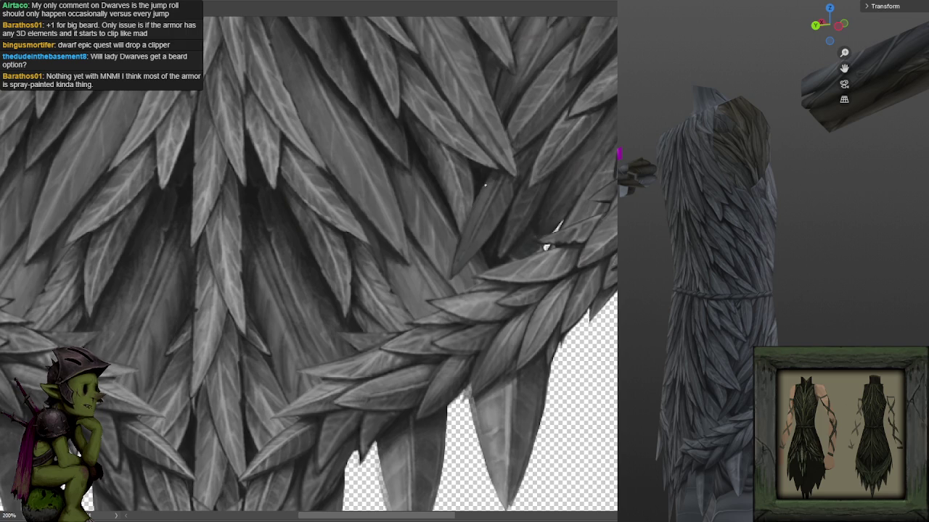
pyautogui.scroll(-1, 567, 135)
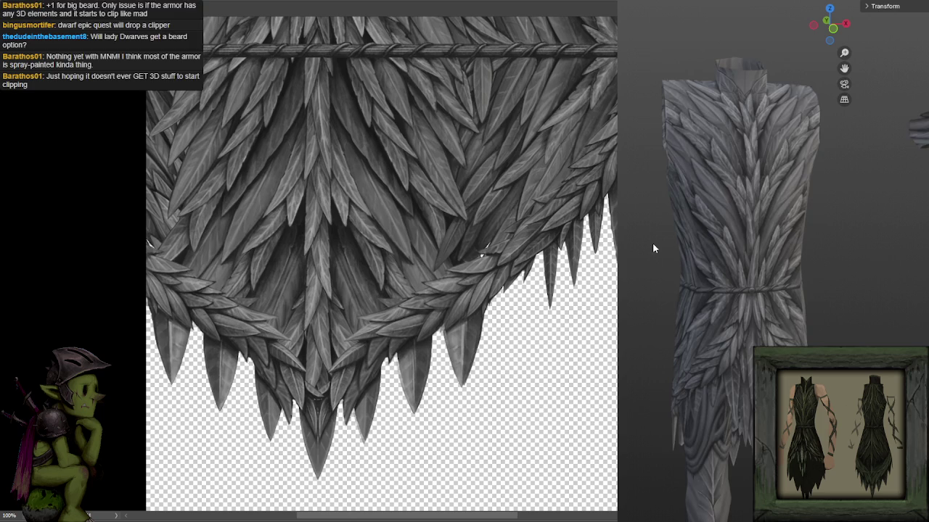
pyautogui.scroll(2, 733, 227)
pyautogui.scroll(-3, 729, 288)
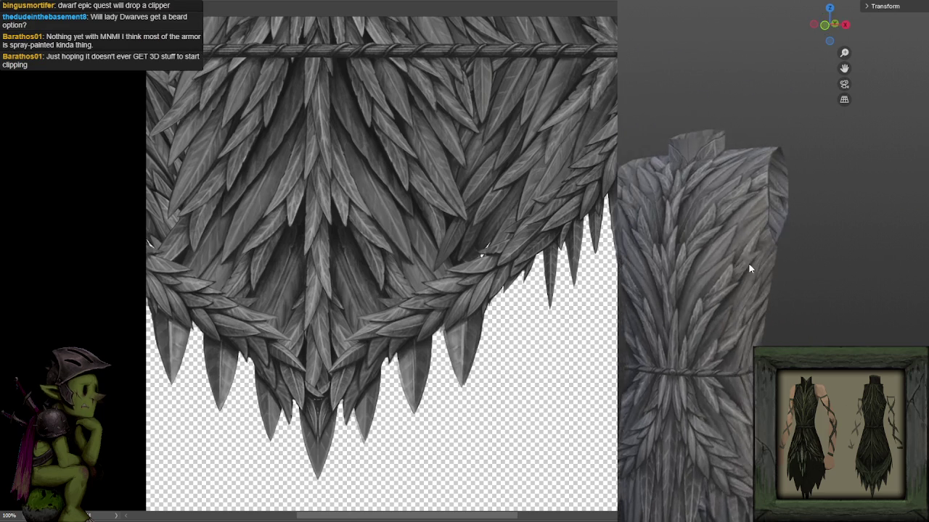
pyautogui.moveTo(735, 292)
pyautogui.mouseDown()
pyautogui.moveTo(814, 299)
pyautogui.moveTo(664, 291)
pyautogui.mouseUp()
pyautogui.scroll(1, 708, 277)
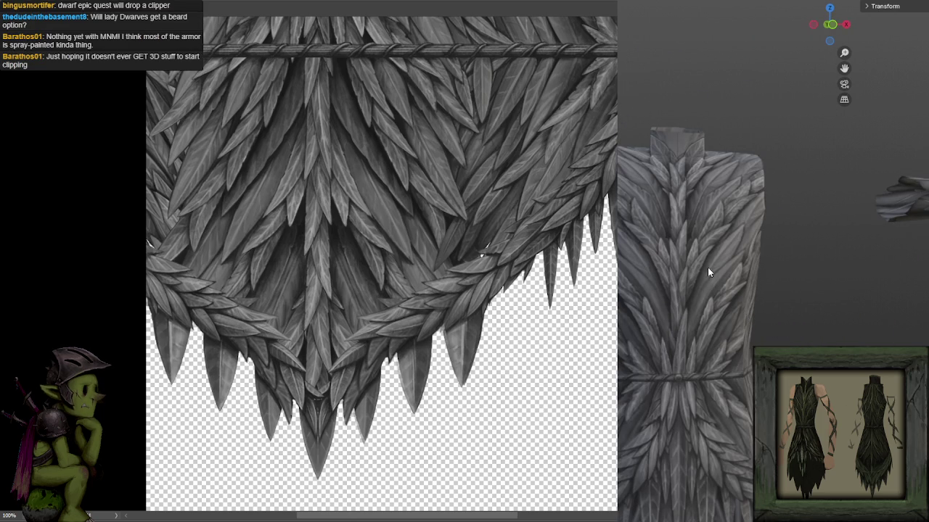
pyautogui.scroll(-2, 707, 264)
pyautogui.scroll(1, 709, 286)
pyautogui.moveTo(720, 290)
pyautogui.mouseDown()
pyautogui.moveTo(636, 291)
pyautogui.moveTo(816, 286)
pyautogui.moveTo(823, 307)
pyautogui.moveTo(655, 307)
pyautogui.moveTo(784, 289)
pyautogui.moveTo(815, 293)
pyautogui.mouseUp()
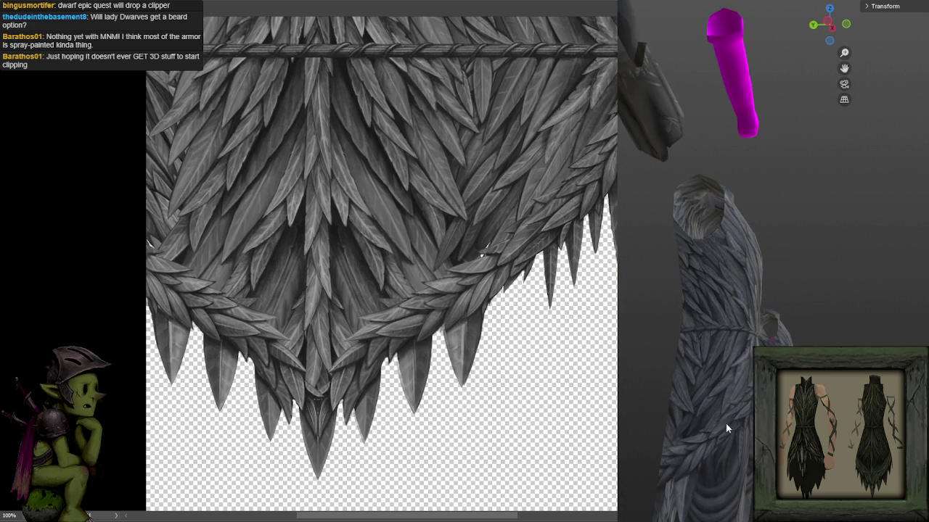
pyautogui.press('ctrl+KP_1')
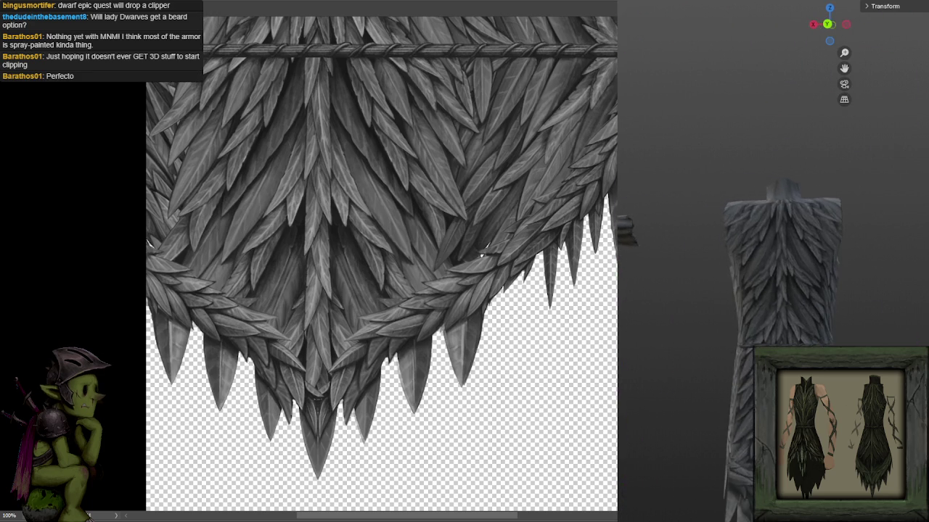
pyautogui.moveTo(702, 378)
pyautogui.mouseDown()
pyautogui.moveTo(642, 377)
pyautogui.moveTo(712, 301)
pyautogui.moveTo(761, 305)
pyautogui.moveTo(732, 201)
pyautogui.moveTo(727, 312)
pyautogui.moveTo(664, 319)
pyautogui.moveTo(712, 284)
pyautogui.moveTo(763, 281)
pyautogui.mouseUp()
pyautogui.scroll(2, 686, 305)
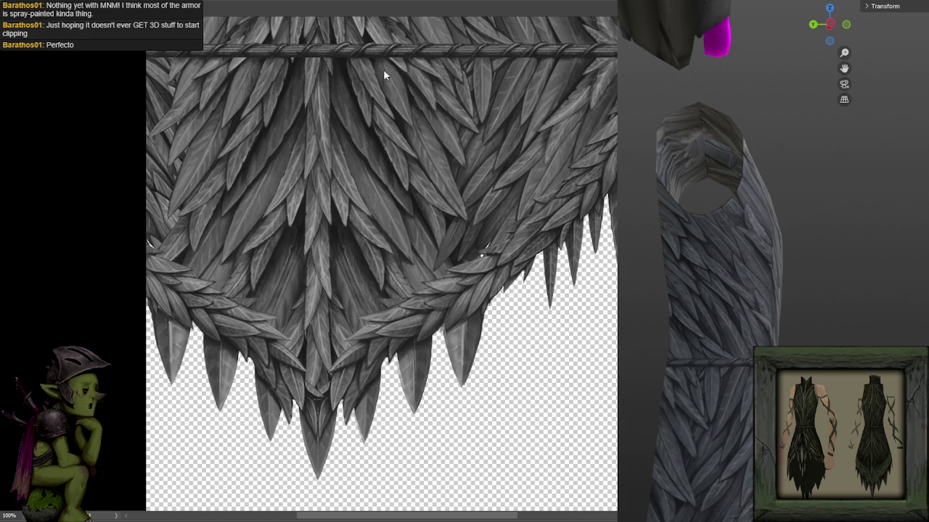
pyautogui.scroll(1, 574, 197)
pyautogui.scroll(2, 574, 196)
pyautogui.scroll(2, 582, 135)
pyautogui.scroll(-2, 582, 135)
pyautogui.scroll(-3, 582, 135)
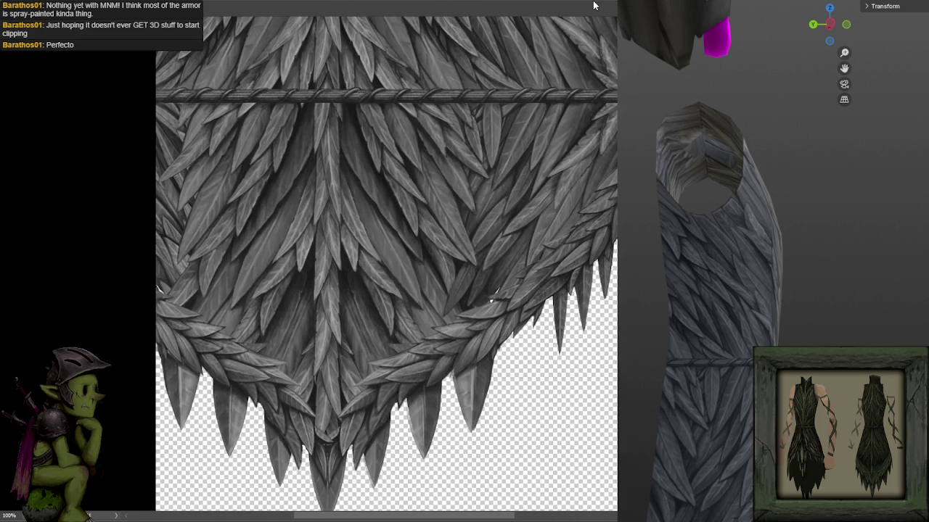
pyautogui.scroll(5, 586, 4)
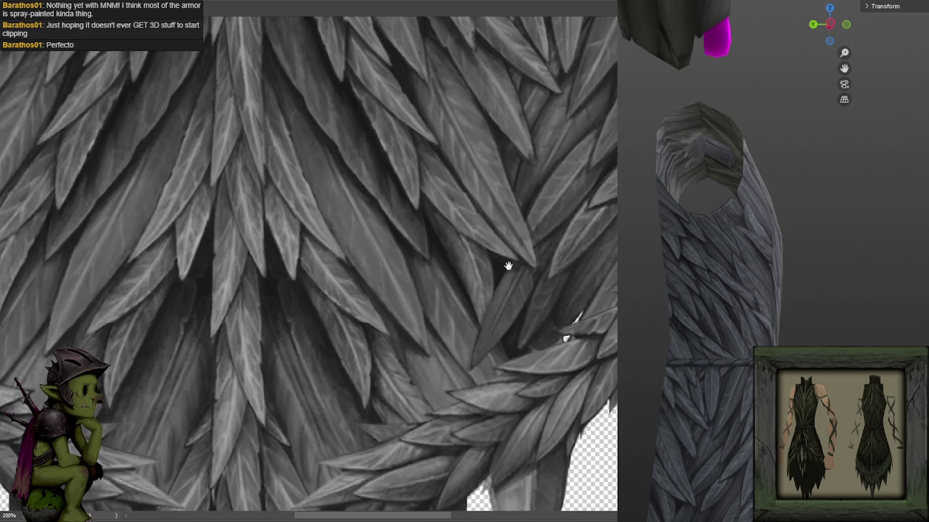
# - Move to the right-side feathers and sample a grey from them
pyautogui.moveTo(507, 269); pyautogui.dragTo(453, 225)
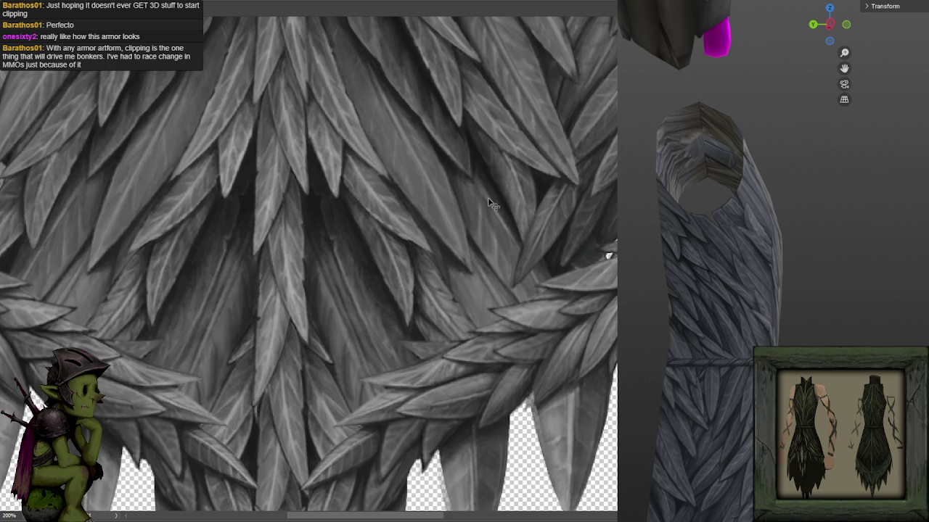
pyautogui.scroll(2, 566, 126)
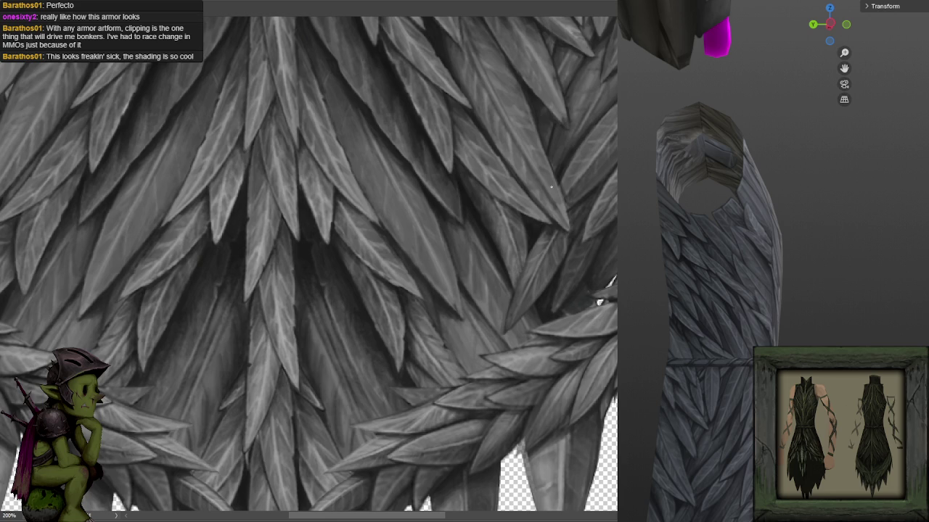
pyautogui.click(534, 241)
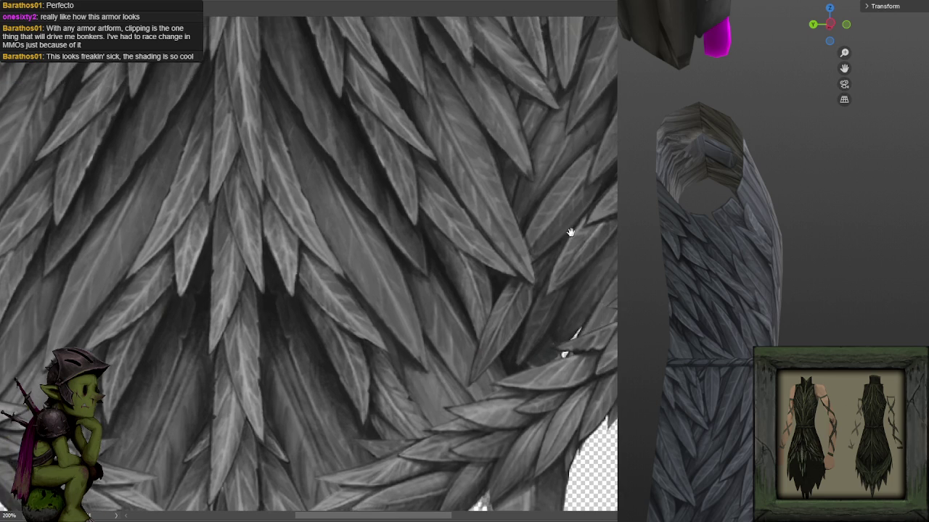
pyautogui.moveTo(572, 246); pyautogui.dragTo(533, 264)
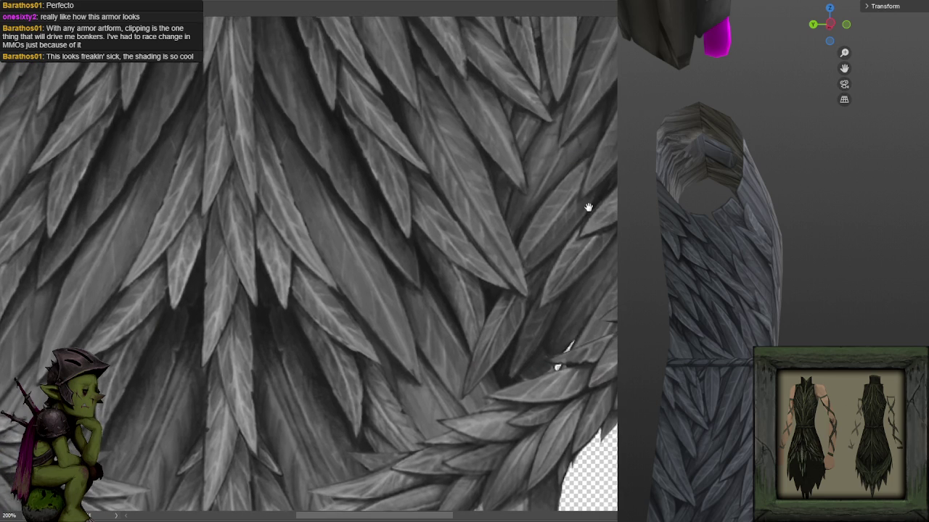
pyautogui.scroll(1, 549, 197)
# - Lasso a right-side feather tip and paint it darker and smoother
pyautogui.scroll(1, 549, 196)
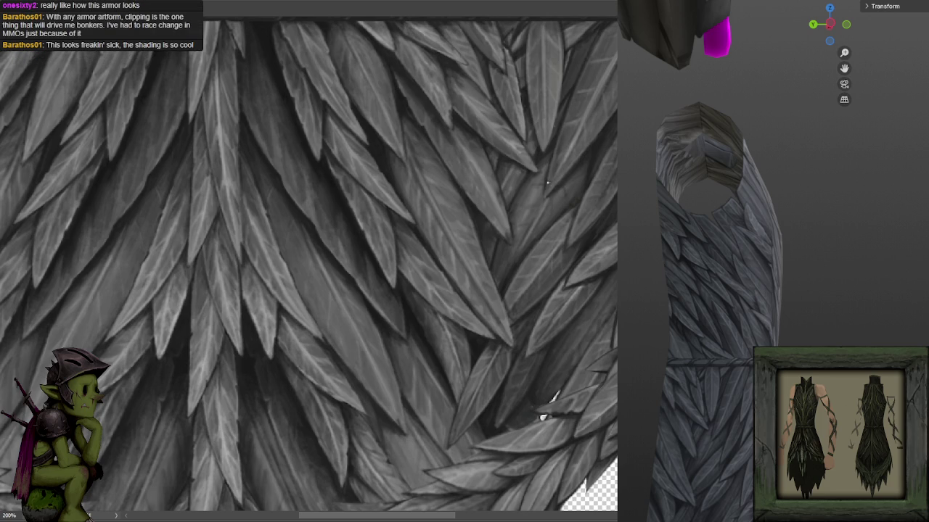
pyautogui.scroll(-2, 551, 217)
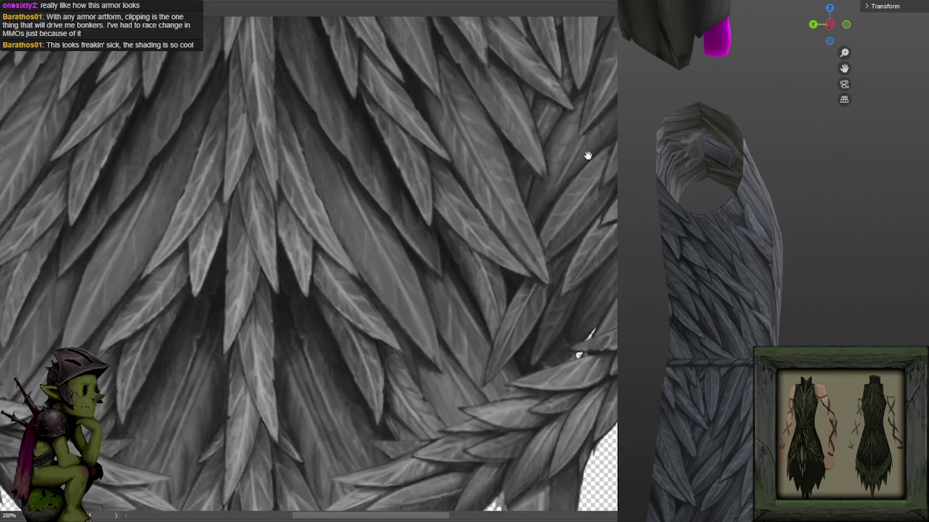
pyautogui.moveTo(540, 222); pyautogui.dragTo(530, 277)
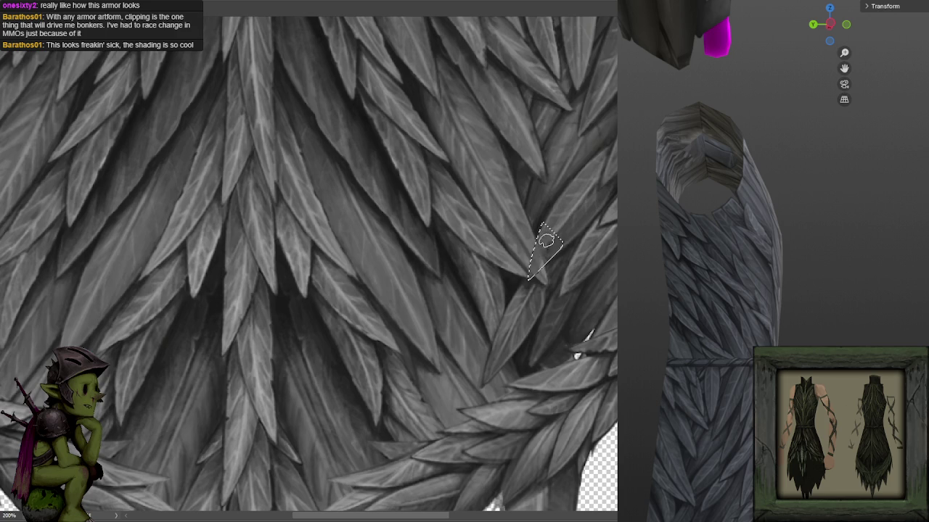
pyautogui.moveTo(525, 288); pyautogui.dragTo(559, 243)
# - Deselect the repainted tip, darken the gap between neighbouring feathers, and shrink the brush
pyautogui.hotkey('ctrl', 'd')
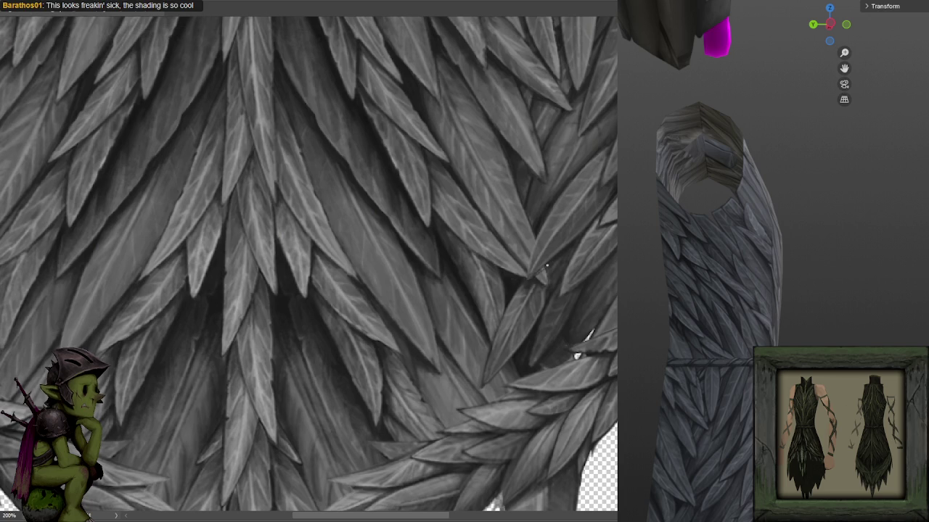
pyautogui.moveTo(524, 278); pyautogui.dragTo(543, 223)
pyautogui.press('[')
pyautogui.press('[')
pyautogui.press('[')
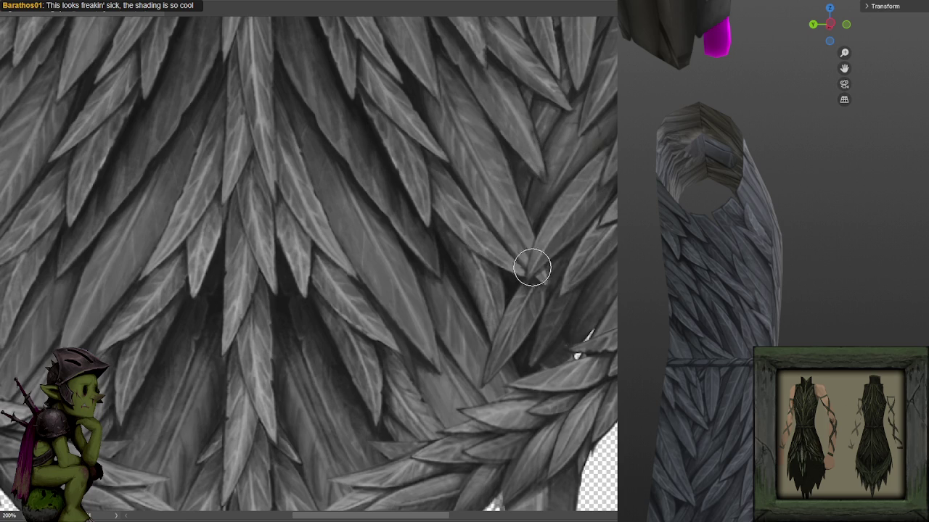
pyautogui.press('[')
pyautogui.press('[')
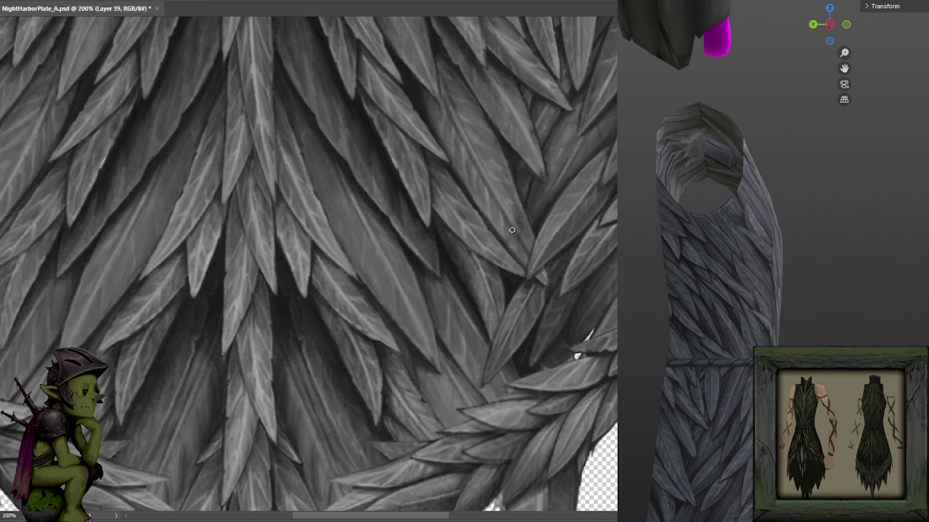
pyautogui.moveTo(555, 160); pyautogui.dragTo(549, 166)
# - Save the texture, view the armor model's back in Blender, and zoom onto the central feathers
pyautogui.hotkey('ctrl', '-')
pyautogui.hotkey('ctrl', 's')
pyautogui.press('ctrl+KP_1')
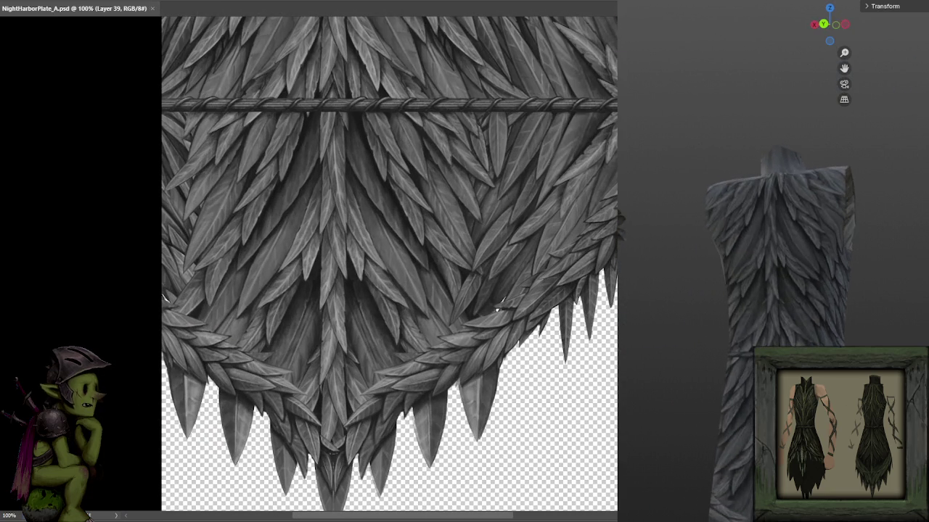
pyautogui.scroll(3, 740, 363)
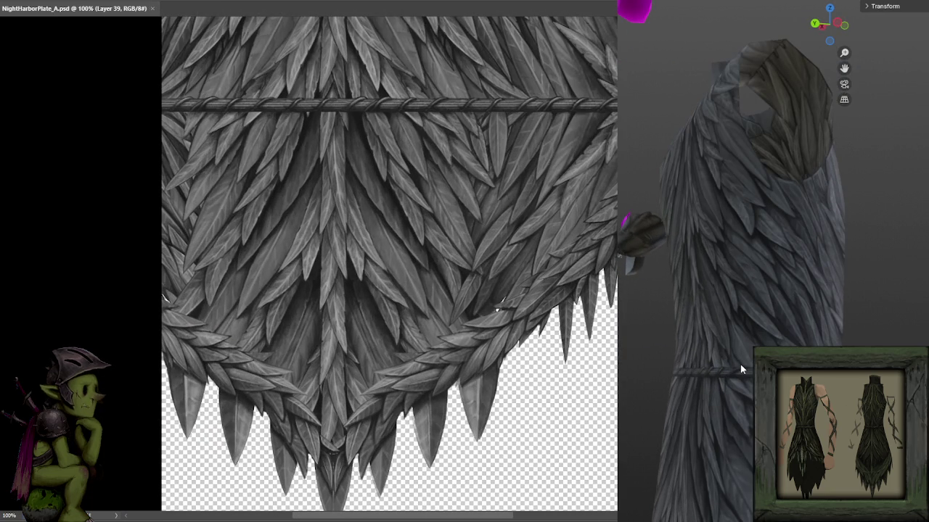
pyautogui.hotkey('ctrl', '+')
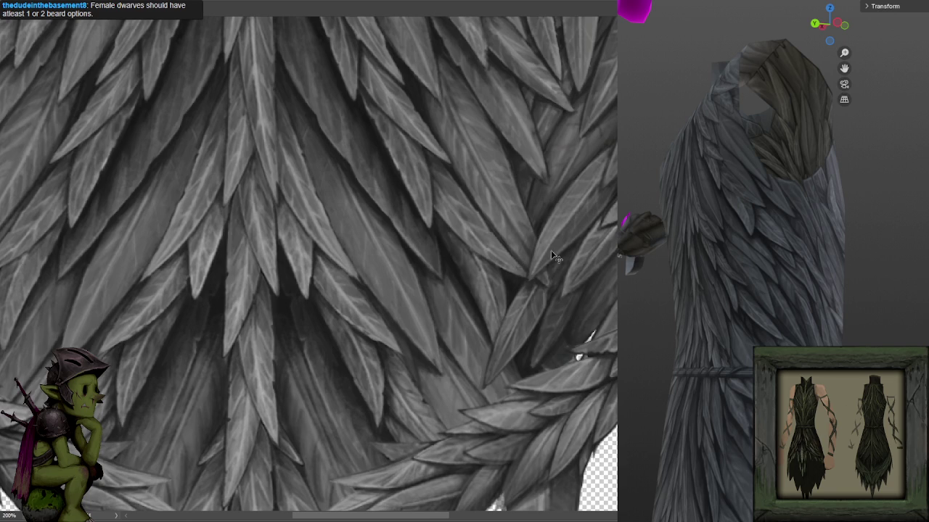
# - Sample two feather greys, review the whole texture, and re-centre on the central feathers
pyautogui.keyDown('alt'); pyautogui.click(500, 253); pyautogui.keyUp('alt')
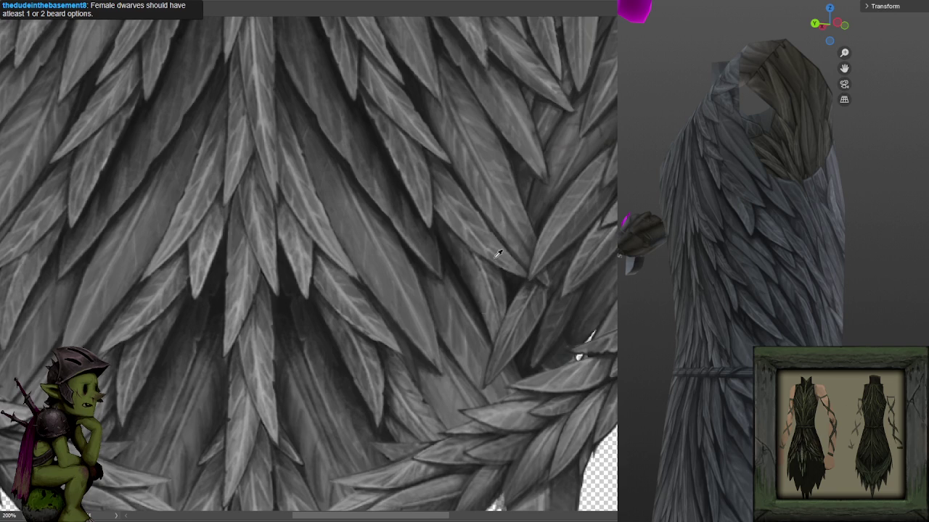
pyautogui.keyDown('alt'); pyautogui.click(511, 284); pyautogui.keyUp('alt')
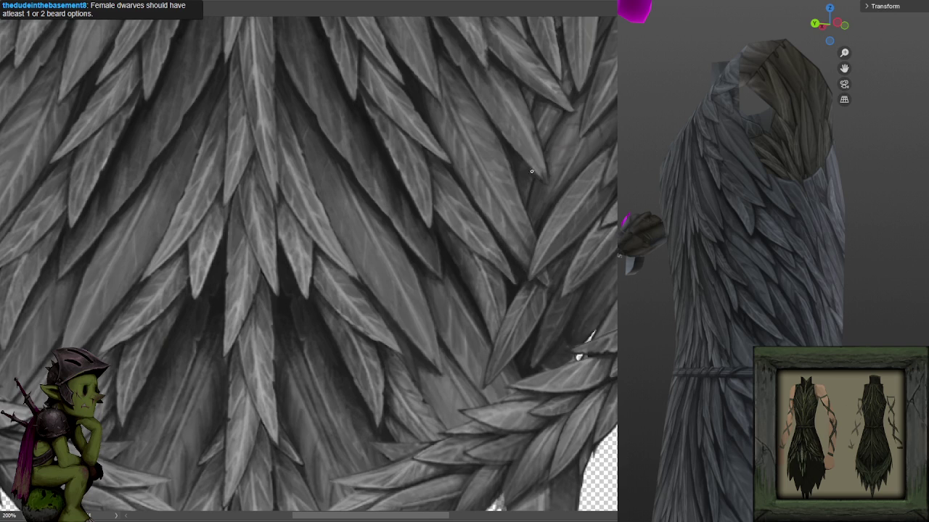
pyautogui.press('h')
pyautogui.hotkey('ctrl', '-')
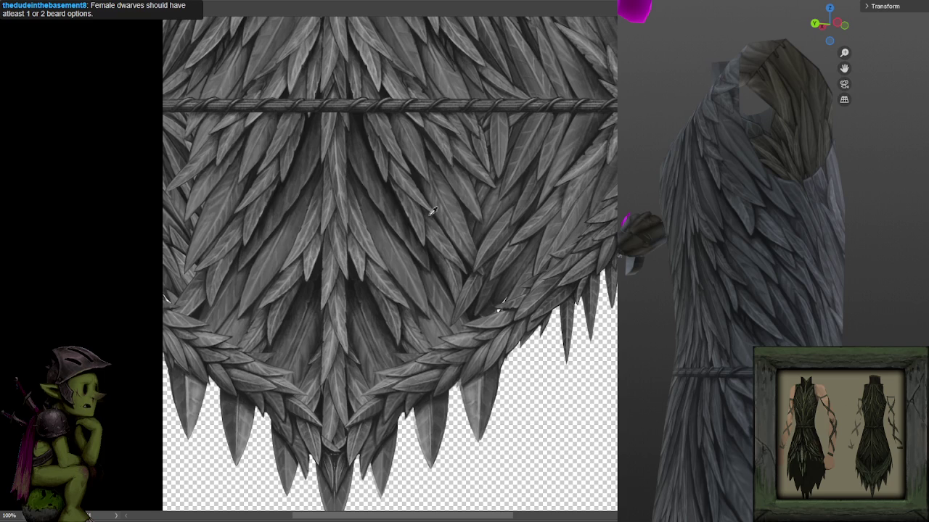
pyautogui.scroll(1, 449, 147)
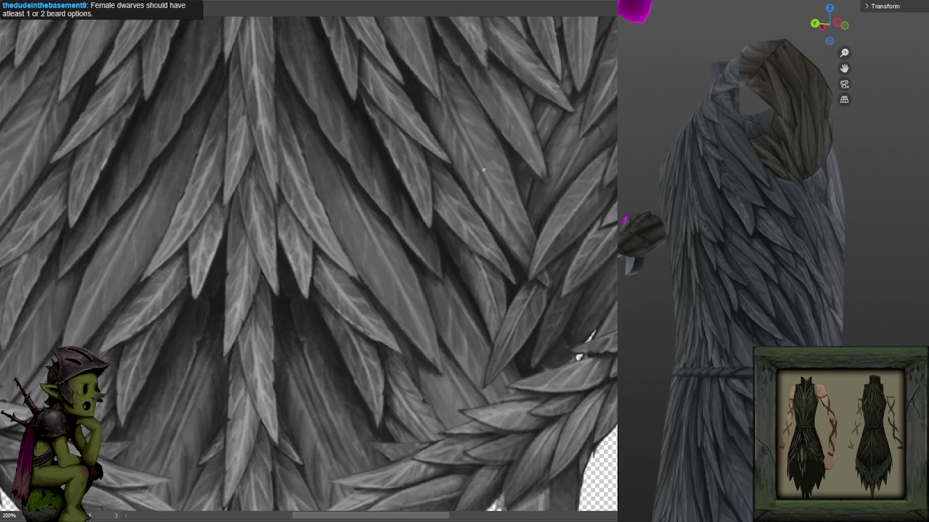
pyautogui.moveTo(465, 239); pyautogui.dragTo(459, 219)
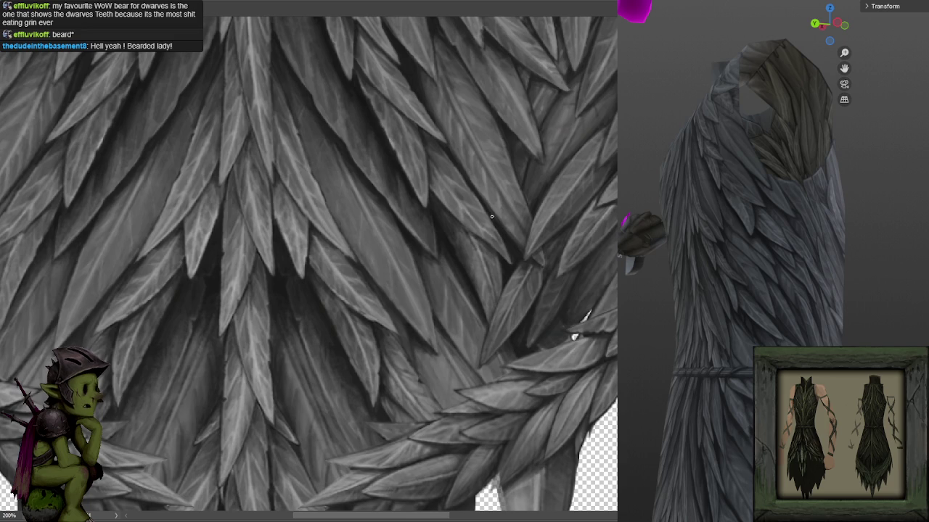
# - Zoom around the feathers under the vine belt and orbit the armor model to another side
pyautogui.scroll(-3, 491, 125)
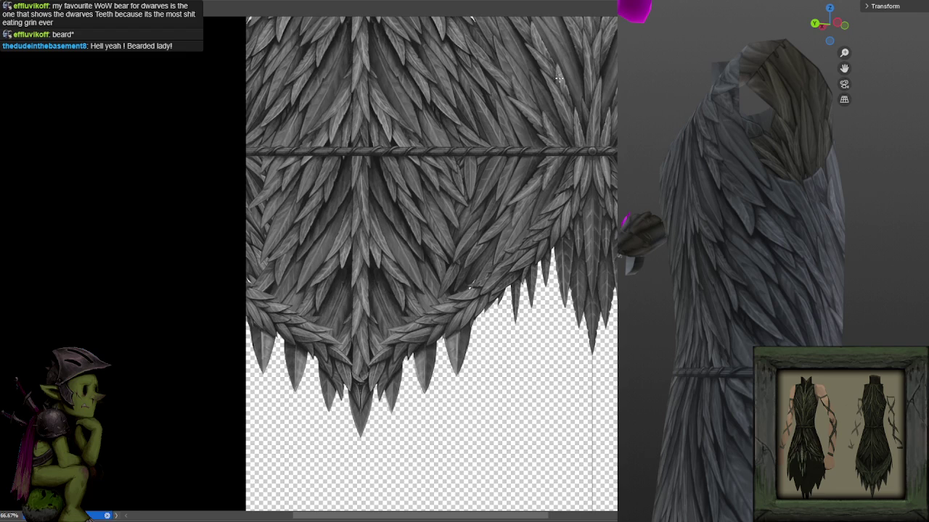
pyautogui.scroll(1, 565, 87)
pyautogui.scroll(1, 573, 149)
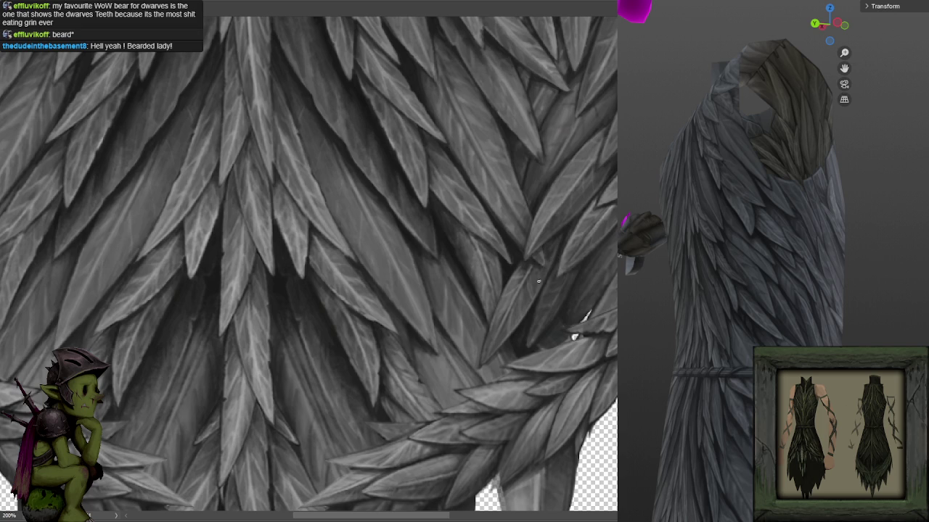
pyautogui.scroll(-1, 602, 185)
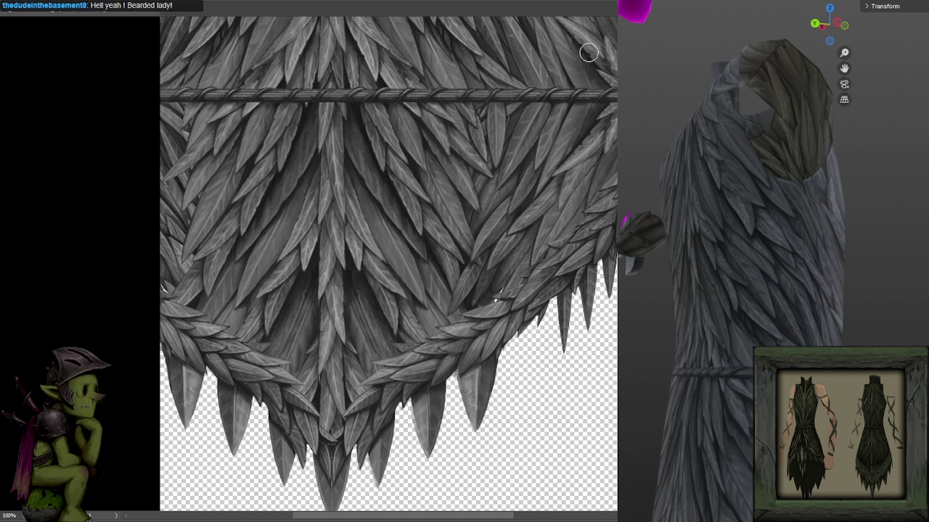
pyautogui.moveTo(726, 217)
pyautogui.mouseDown()
pyautogui.moveTo(800, 309)
pyautogui.moveTo(834, 302)
pyautogui.moveTo(800, 311)
pyautogui.moveTo(822, 306)
pyautogui.mouseUp()
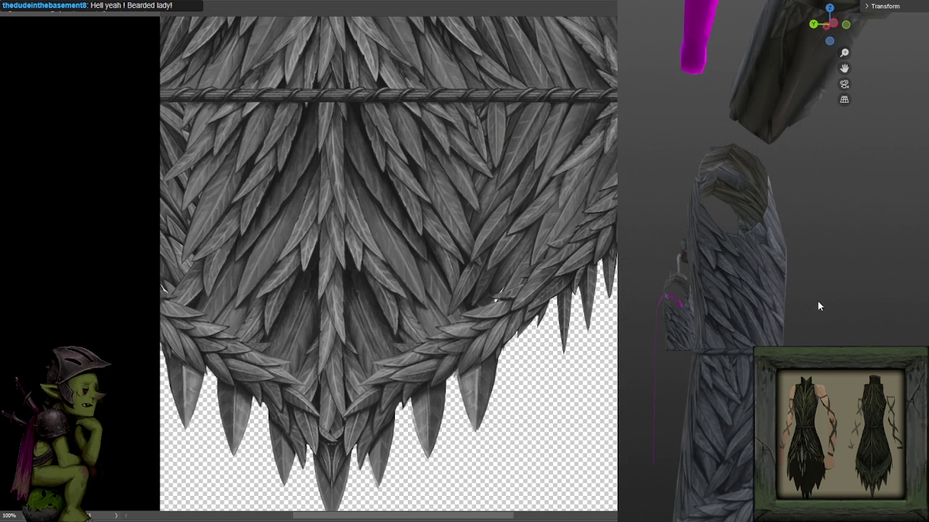
pyautogui.scroll(3, 507, 193)
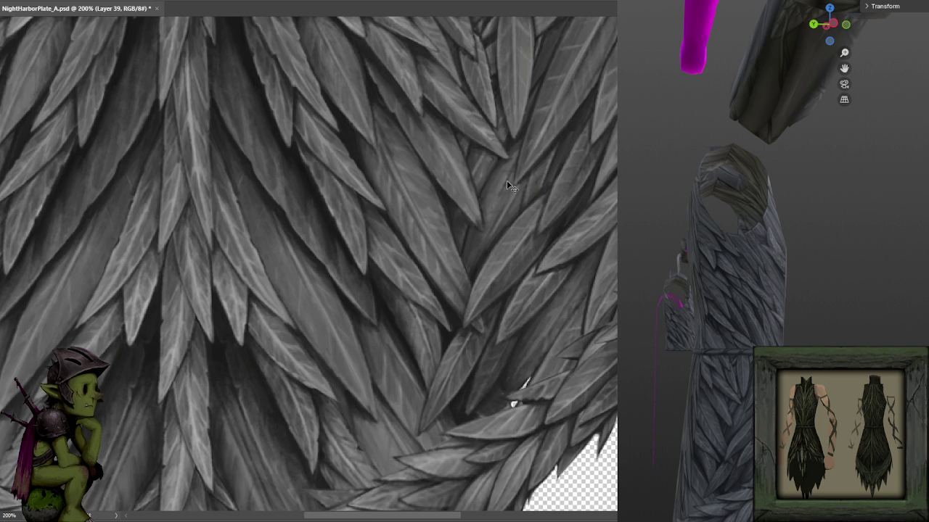
pyautogui.scroll(-3, 487, 208)
pyautogui.scroll(3, 524, 225)
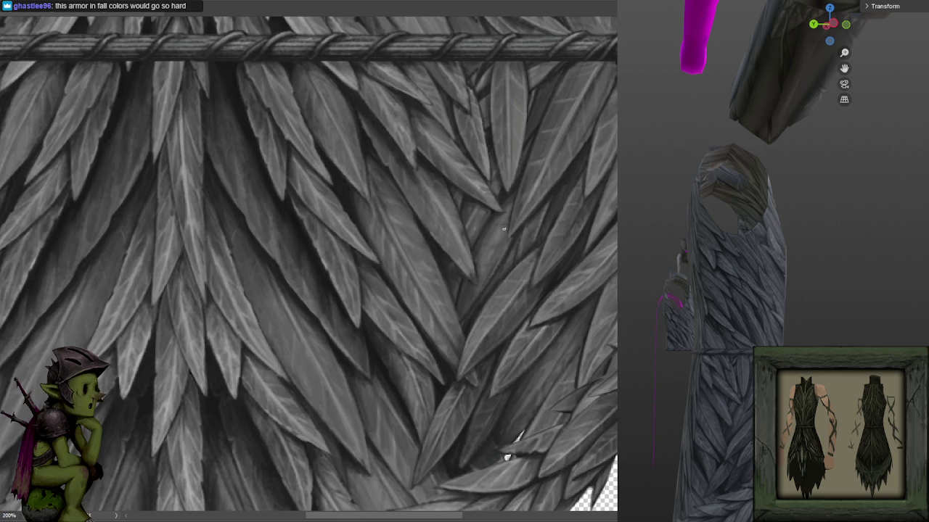
pyautogui.scroll(-3, 508, 455)
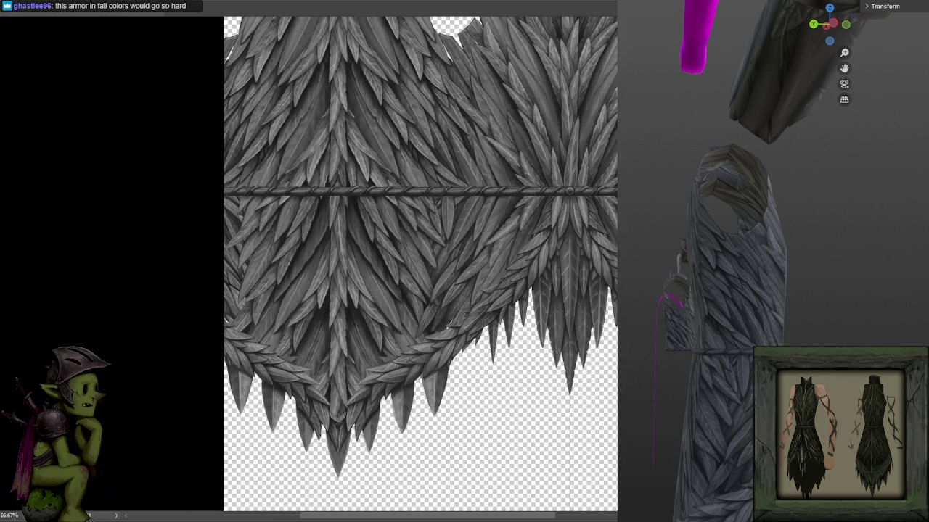
# - Zoom in to 300% on the feathers under the belt to paint detail
pyautogui.scroll(3, 508, 456)
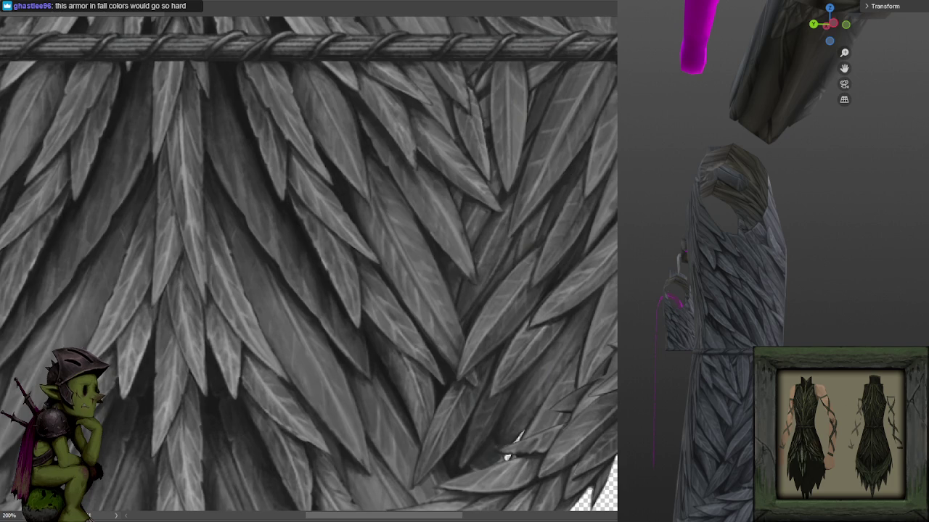
pyautogui.scroll(-3, 507, 452)
pyautogui.scroll(1, 533, 216)
pyautogui.scroll(1, 532, 217)
pyautogui.scroll(1, 533, 216)
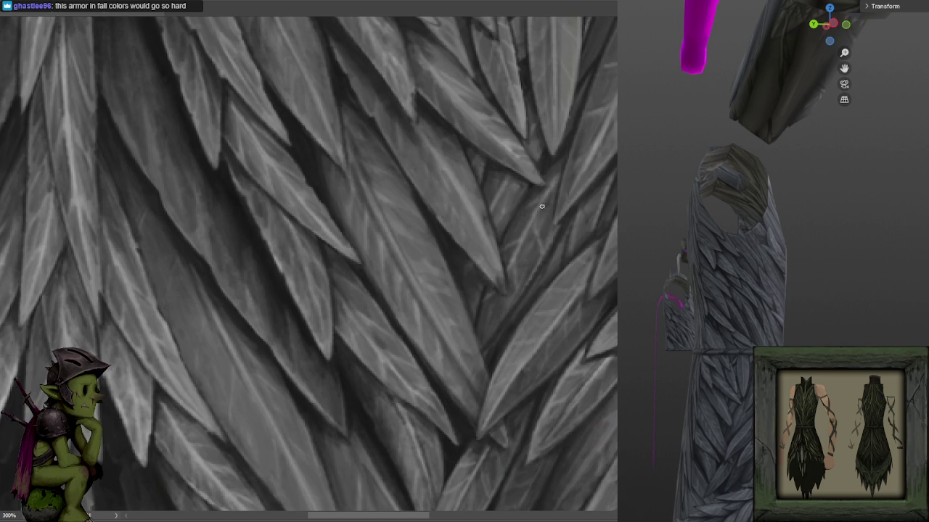
pyautogui.scroll(-1, 559, 181)
pyautogui.scroll(-1, 559, 177)
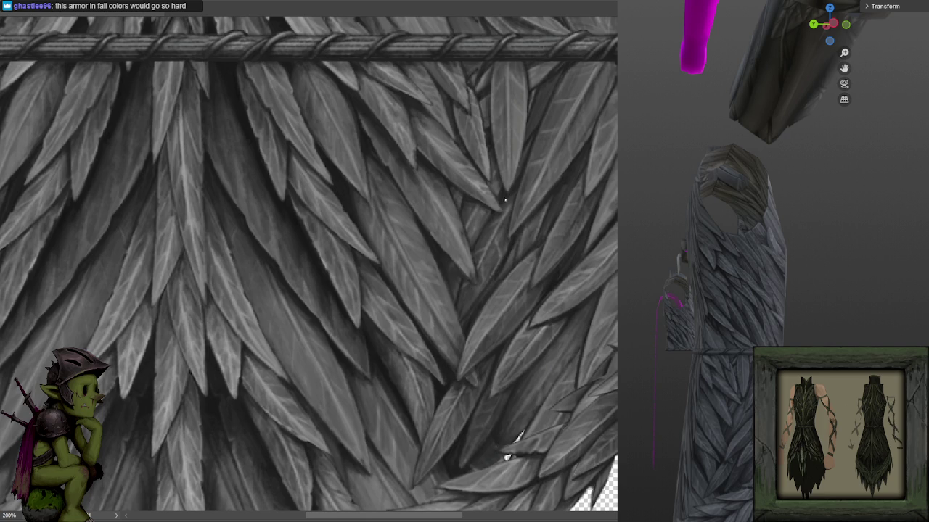
pyautogui.scroll(-5, 581, 97)
pyautogui.scroll(3, 546, 193)
pyautogui.scroll(2, 513, 244)
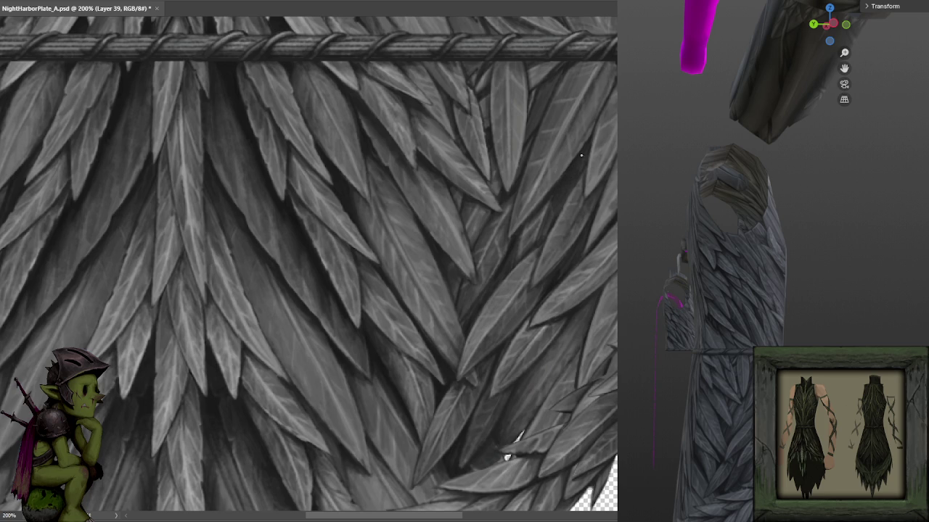
# - Compare the feathers at 100% and 200%, save NightHarborPlate_A.psd, and pan across
pyautogui.hotkey('ctrl', '-')
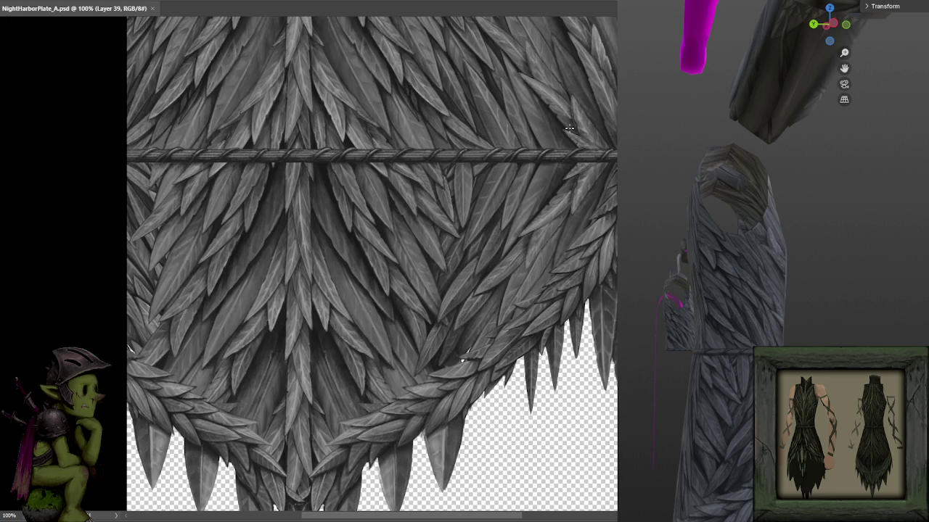
pyautogui.hotkey('ctrl', '+')
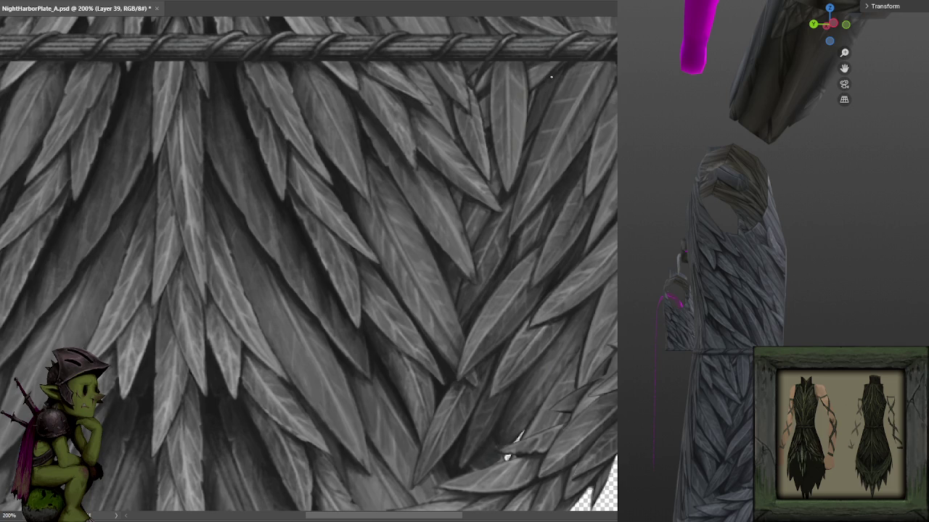
pyautogui.hotkey('ctrl', '-')
pyautogui.hotkey('ctrl', '+')
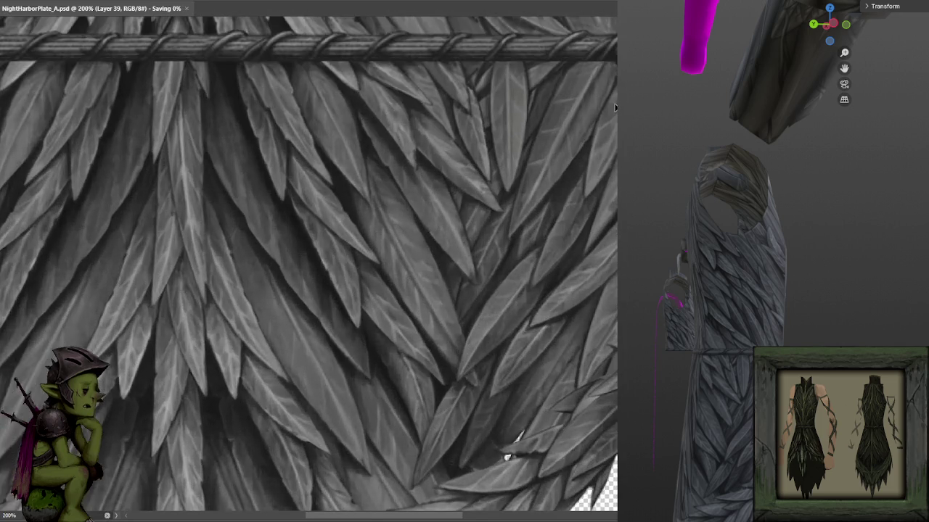
pyautogui.hotkey('ctrl', '-')
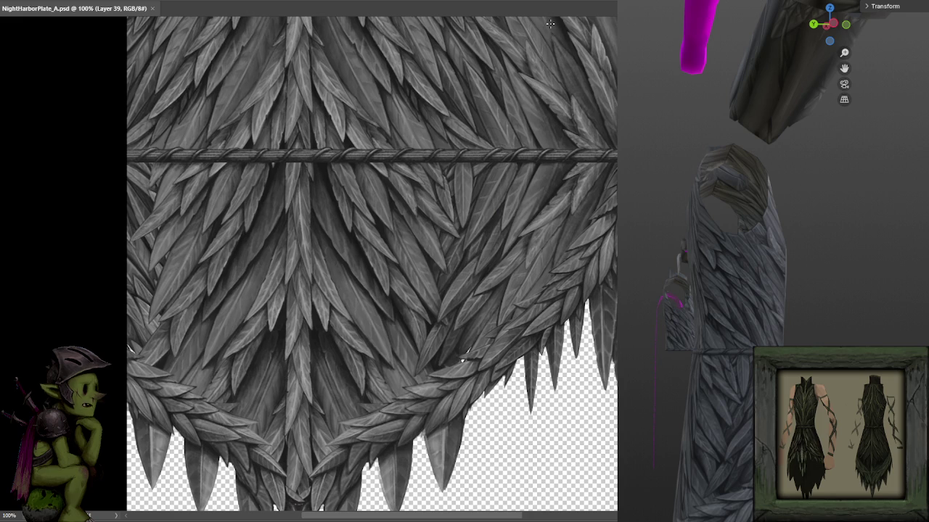
pyautogui.moveTo(594, 168)
pyautogui.mouseDown()
pyautogui.moveTo(558, 200)
pyautogui.moveTo(505, 138)
pyautogui.mouseUp()
# - Zoom onto the lower-right feathers and sample greys near the skirt tips
pyautogui.hotkey('ctrl', '+')
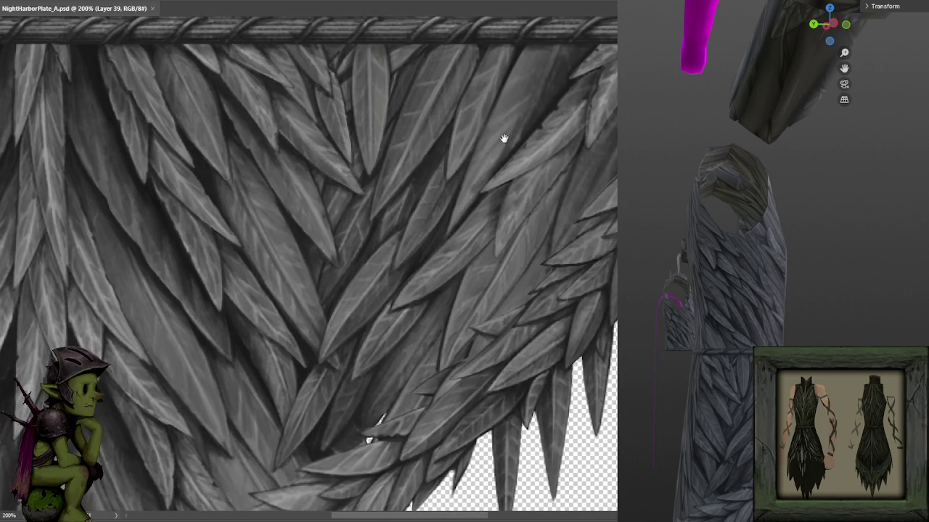
pyautogui.moveTo(525, 198); pyautogui.dragTo(547, 159)
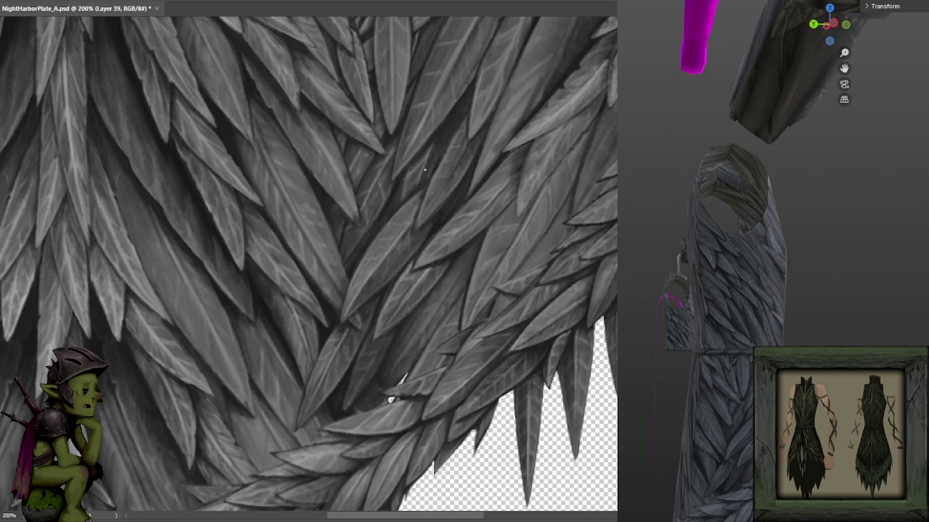
pyautogui.moveTo(556, 119); pyautogui.dragTo(529, 72)
pyautogui.keyDown('alt'); pyautogui.click(426, 285); pyautogui.keyUp('alt')
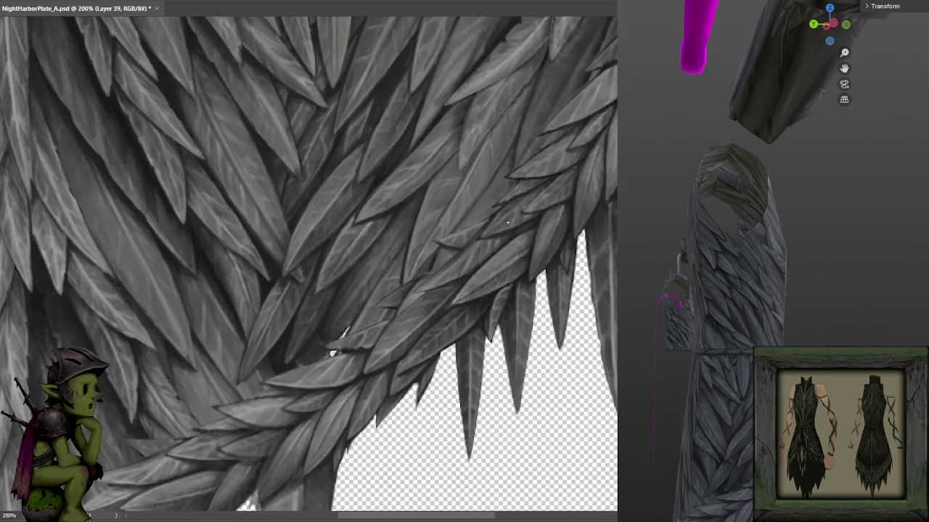
pyautogui.moveTo(477, 226); pyautogui.dragTo(549, 186)
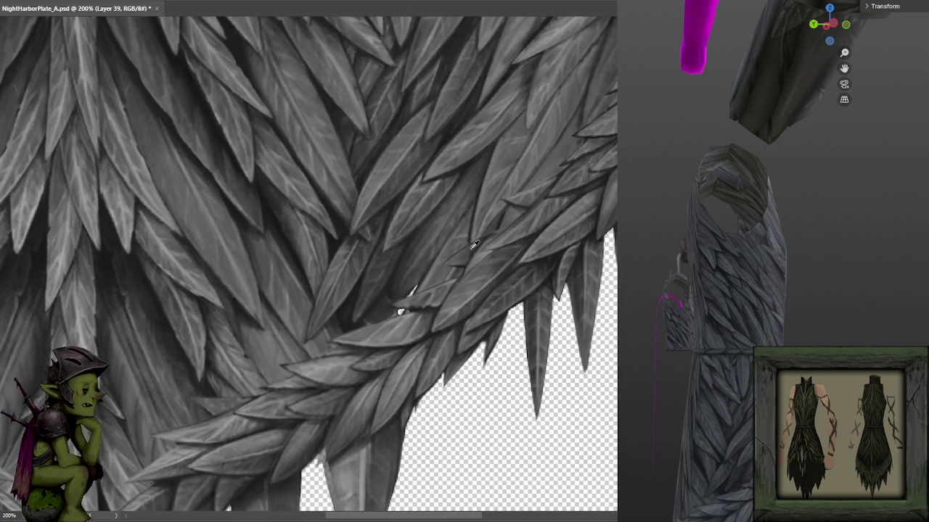
pyautogui.keyDown('alt'); pyautogui.click(475, 261); pyautogui.keyUp('alt')
pyautogui.keyDown('alt'); pyautogui.click(464, 256); pyautogui.keyUp('alt')
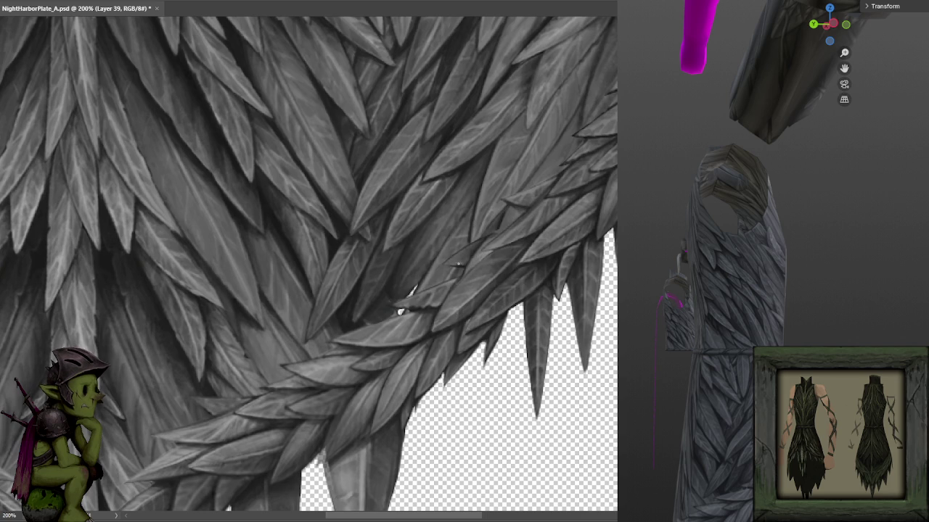
# - Paint a light highlight onto a feather, then bring the curving garland into view
pyautogui.moveTo(468, 257); pyautogui.dragTo(566, 174)
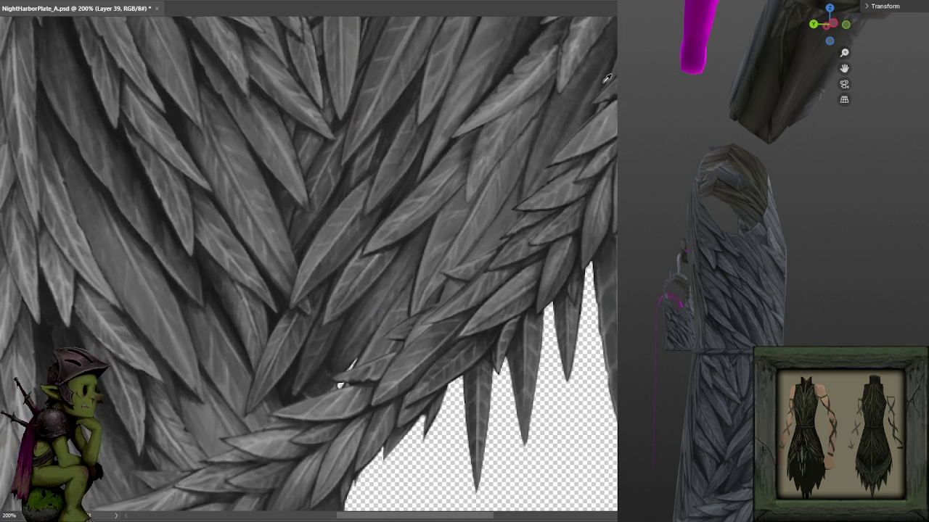
pyautogui.moveTo(606, 79); pyautogui.dragTo(550, 154)
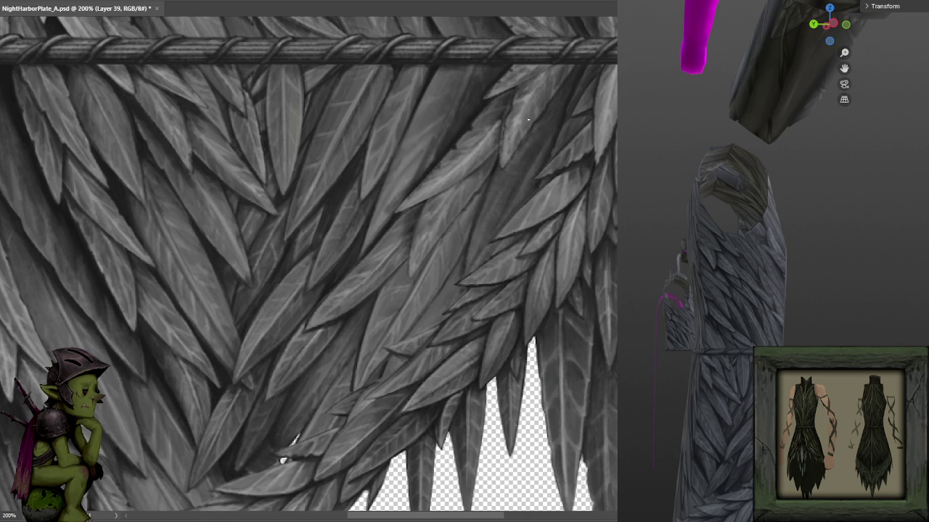
pyautogui.hotkey('ctrl', '-')
pyautogui.hotkey('ctrl', '-')
pyautogui.hotkey('ctrl', '+')
pyautogui.hotkey('ctrl', '+')
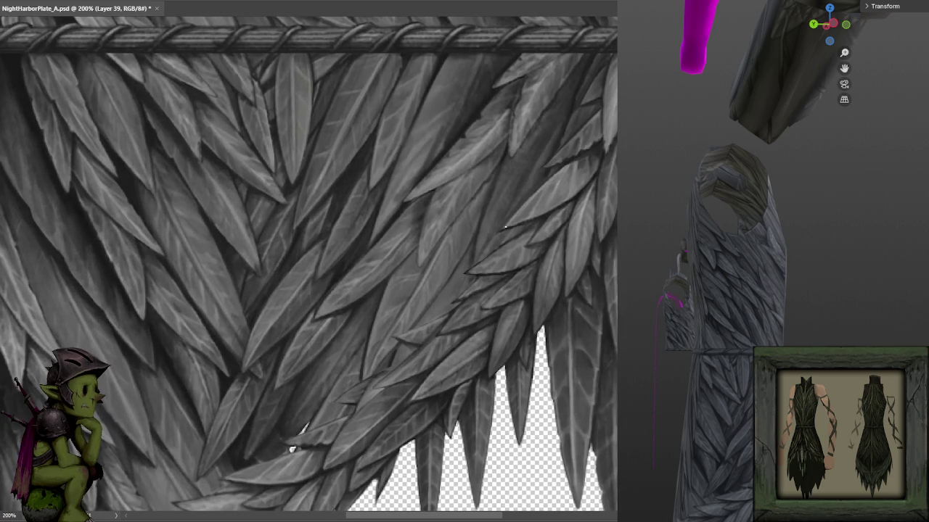
pyautogui.moveTo(290, 446)
pyautogui.mouseDown()
pyautogui.moveTo(321, 414)
pyautogui.moveTo(419, 361)
pyautogui.mouseUp()
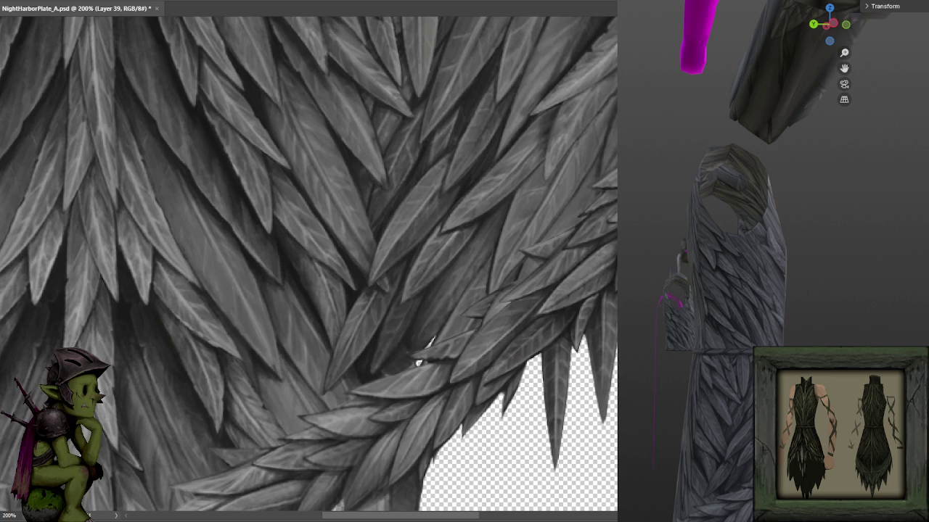
pyautogui.scroll(-3, 615, 196)
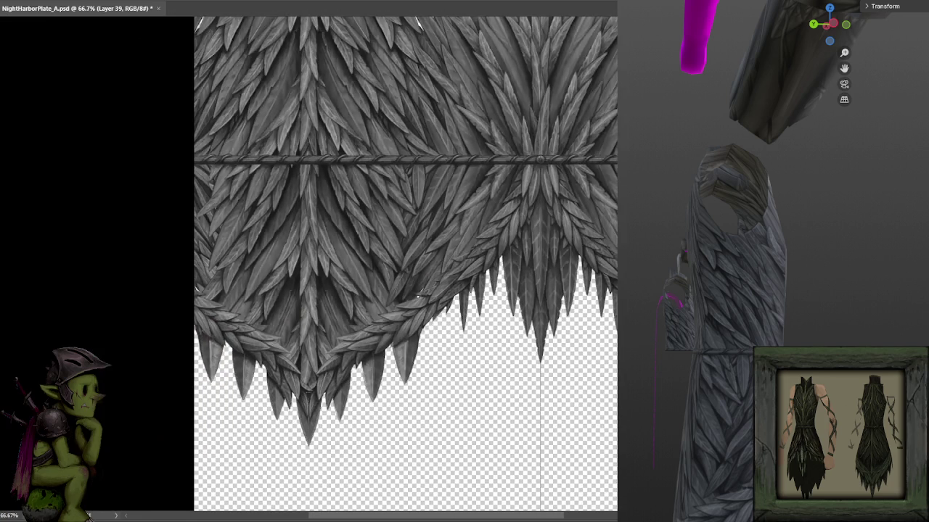
# - Reveal the fringe below the garland and sample three grey tones from its feathers
pyautogui.scroll(3, 615, 196)
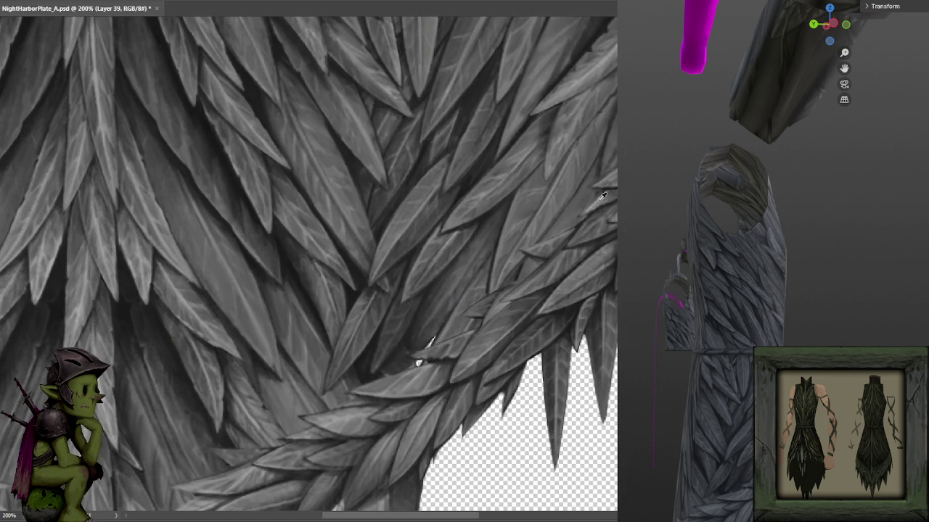
pyautogui.scroll(-3, 580, 222)
pyautogui.scroll(1, 580, 221)
pyautogui.scroll(-1, 581, 222)
pyautogui.scroll(3, 580, 221)
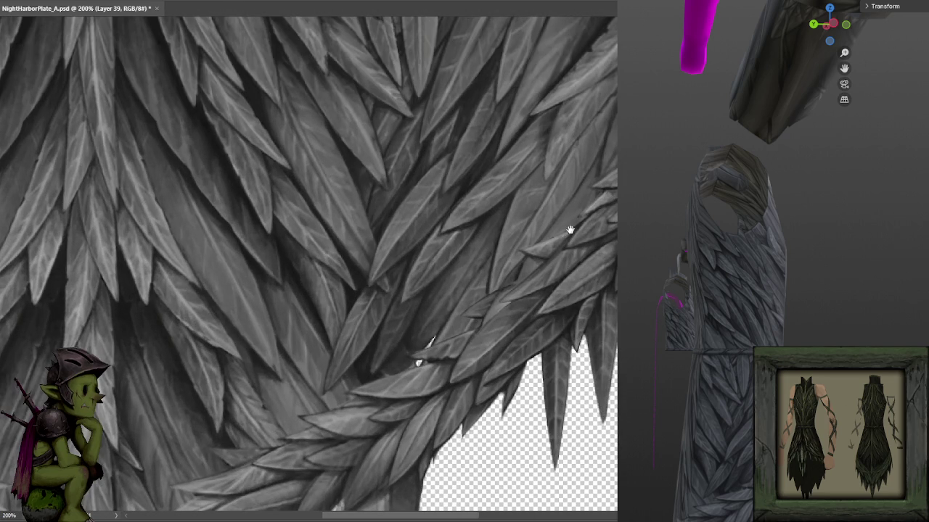
pyautogui.moveTo(574, 229); pyautogui.dragTo(618, 191)
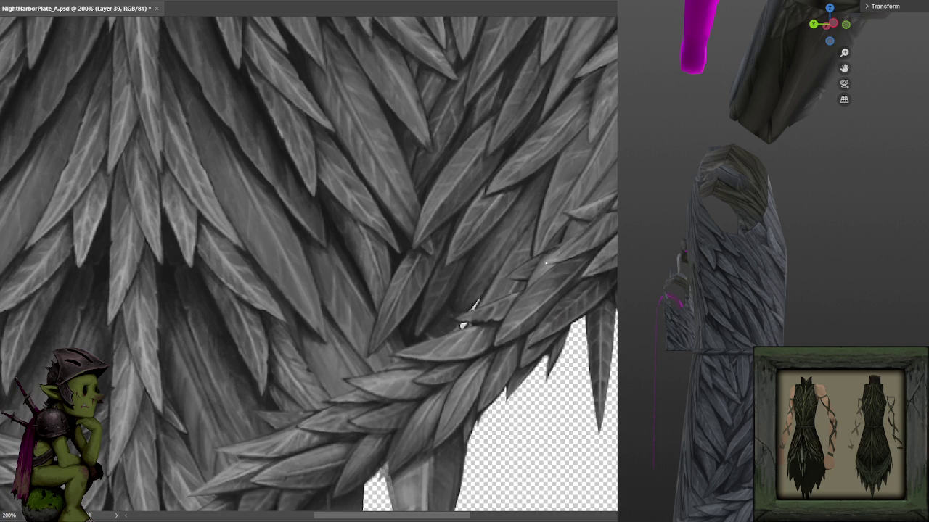
pyautogui.keyDown('alt'); pyautogui.click(560, 240); pyautogui.keyUp('alt')
pyautogui.keyDown('alt'); pyautogui.click(535, 262); pyautogui.keyUp('alt')
pyautogui.keyDown('alt'); pyautogui.click(556, 253); pyautogui.keyUp('alt')
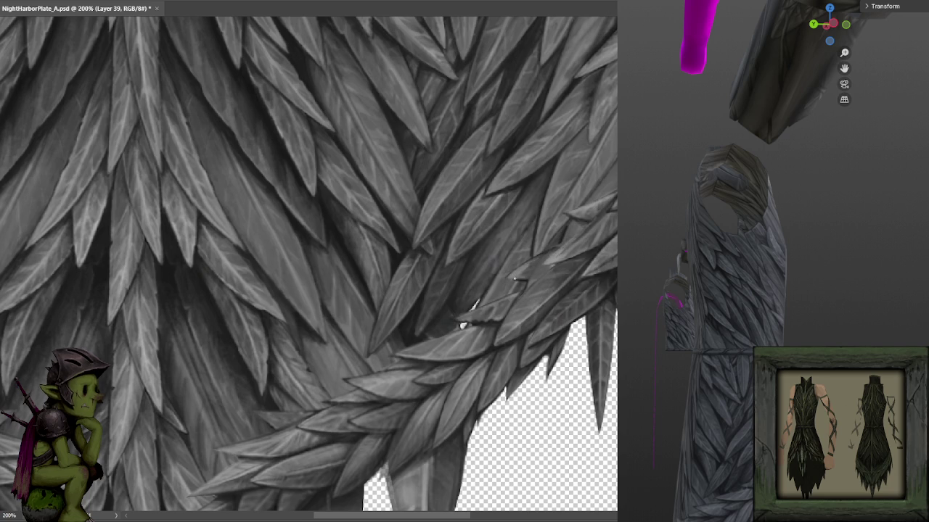
# - Shift the view upward and sample four more garland greys for touch-ups
pyautogui.moveTo(572, 209); pyautogui.dragTo(564, 156)
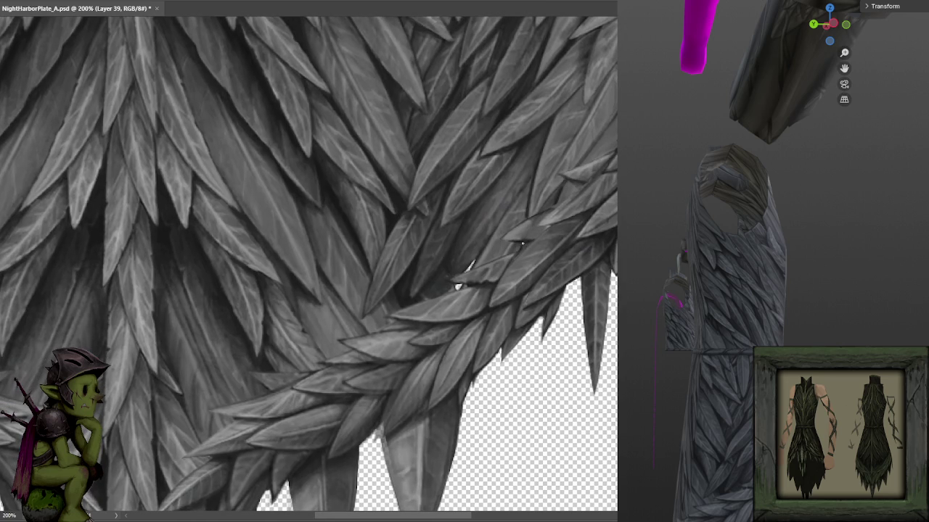
pyautogui.keyDown('alt'); pyautogui.click(523, 239); pyautogui.keyUp('alt')
pyautogui.keyDown('alt'); pyautogui.click(526, 236); pyautogui.keyUp('alt')
pyautogui.keyDown('alt'); pyautogui.click(511, 235); pyautogui.keyUp('alt')
pyautogui.keyDown('alt'); pyautogui.click(548, 219); pyautogui.keyUp('alt')
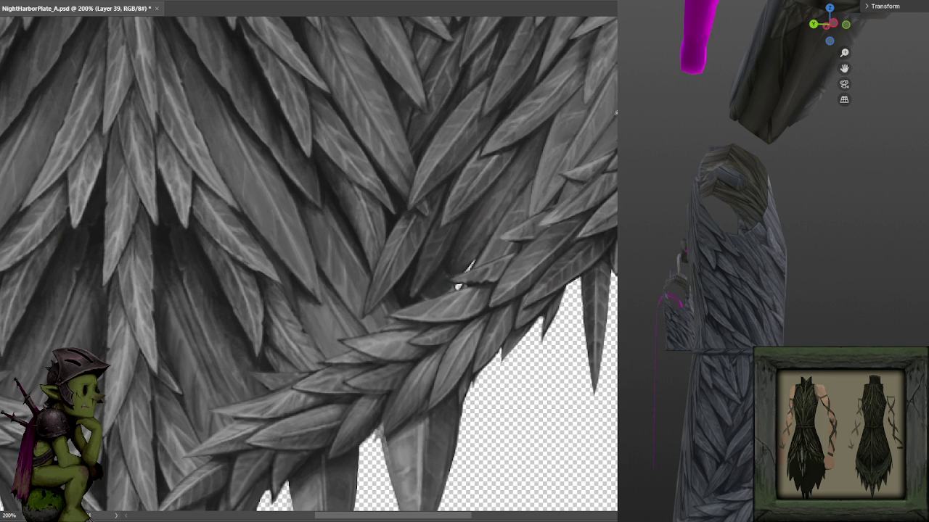
pyautogui.scroll(-3, 458, 286)
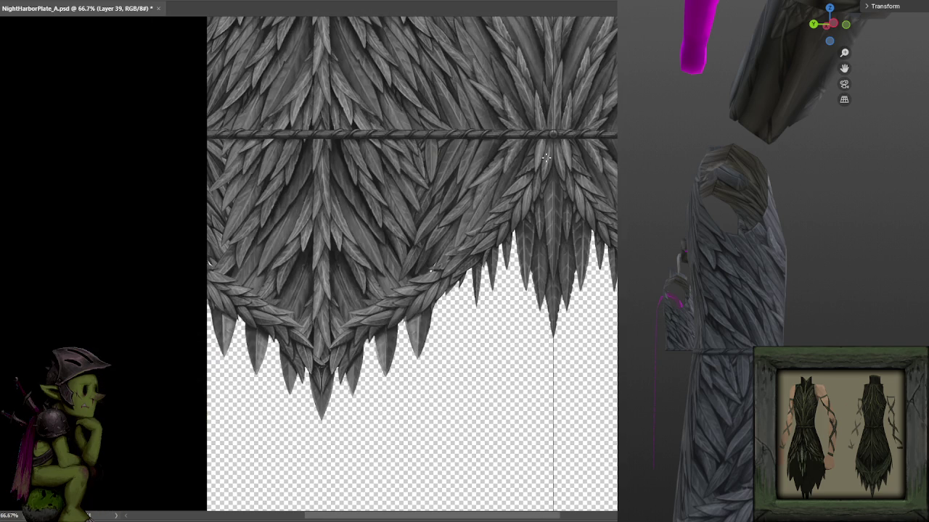
# - Refine the feathers at the garland's upper right at 200% zoom
pyautogui.scroll(3, 459, 286)
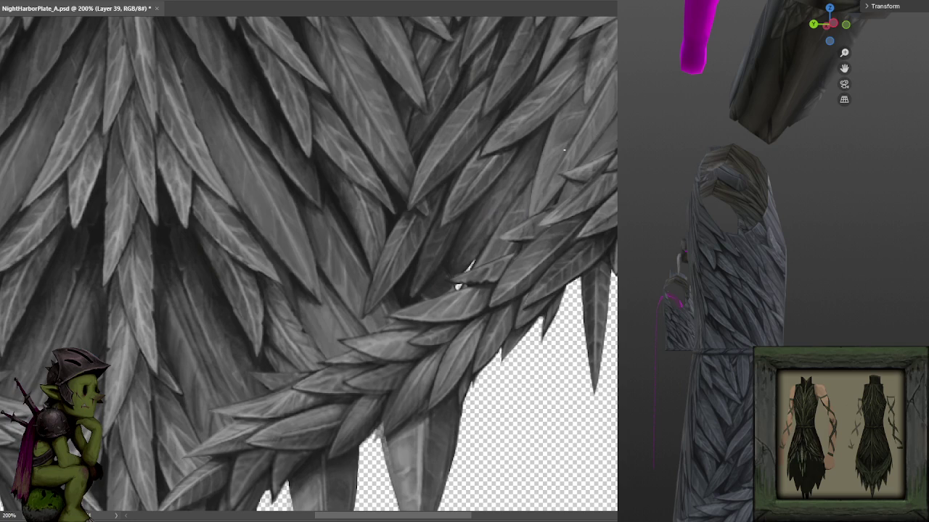
pyautogui.moveTo(572, 131); pyautogui.dragTo(553, 186)
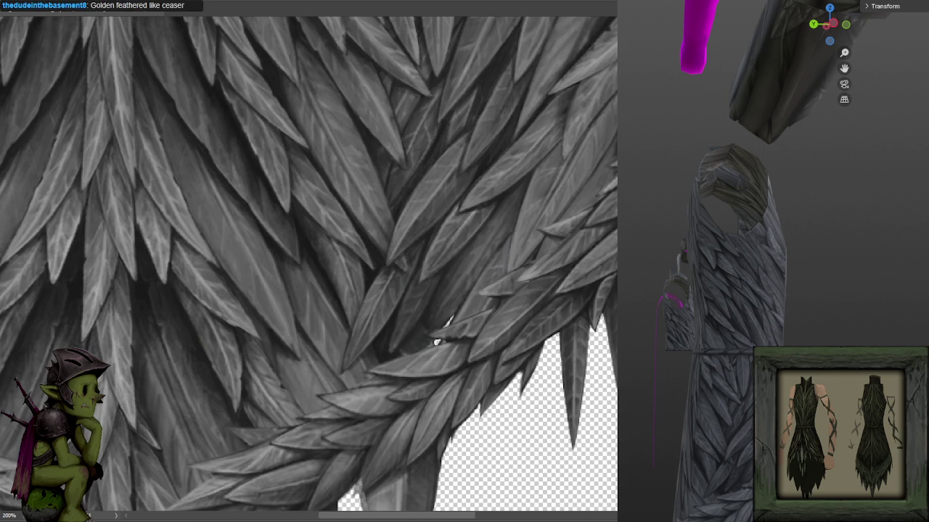
pyautogui.scroll(2, 564, 170)
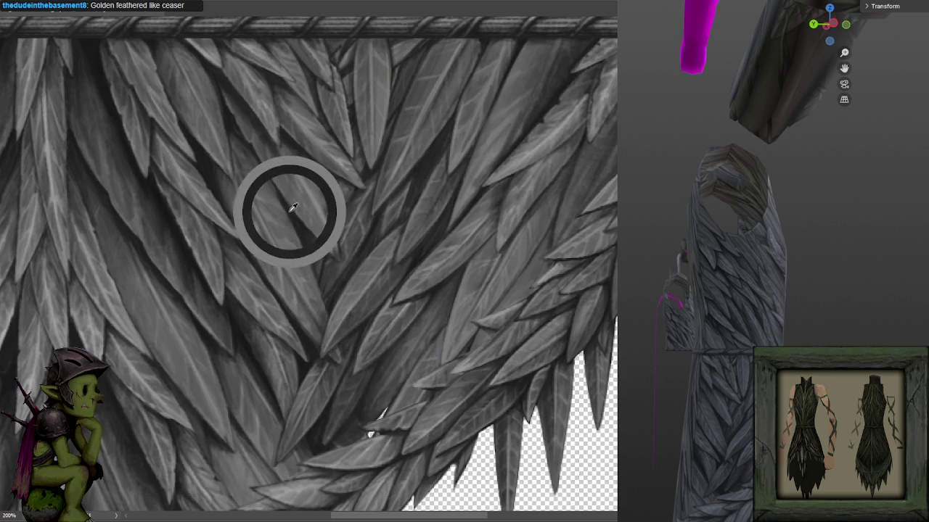
pyautogui.scroll(-2, 406, 201)
pyautogui.scroll(-2, 406, 201)
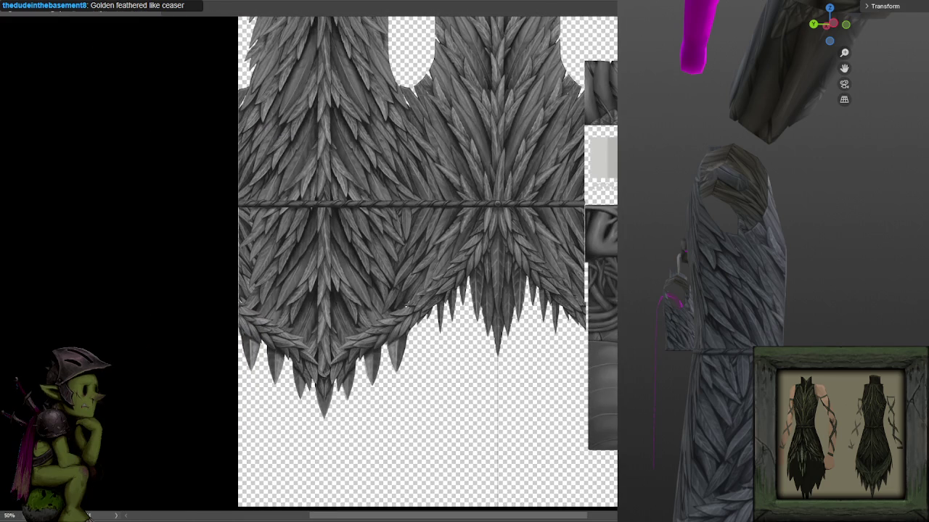
pyautogui.scroll(1, 407, 308)
pyautogui.scroll(2, 406, 308)
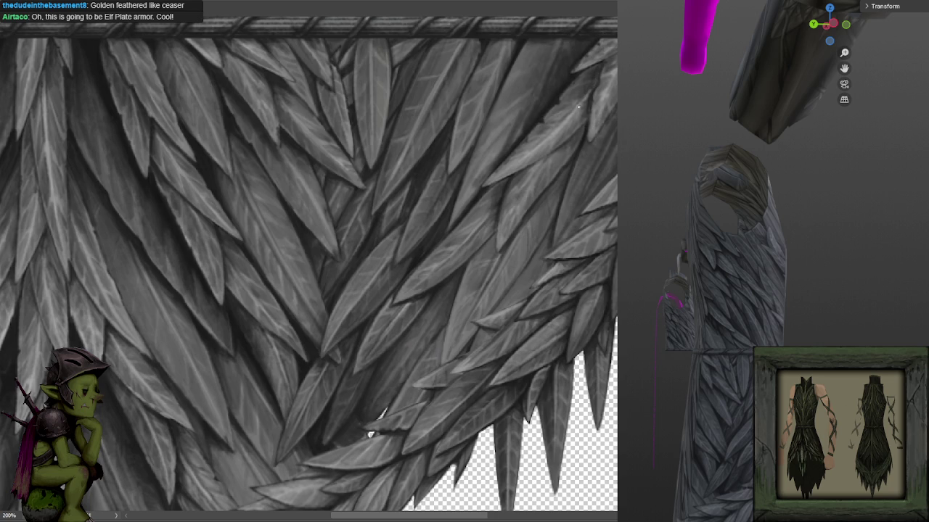
# - Continue along the garland to the skirt's central feather spine
pyautogui.scroll(-1, 581, 108)
pyautogui.scroll(-1, 580, 129)
pyautogui.scroll(1, 573, 140)
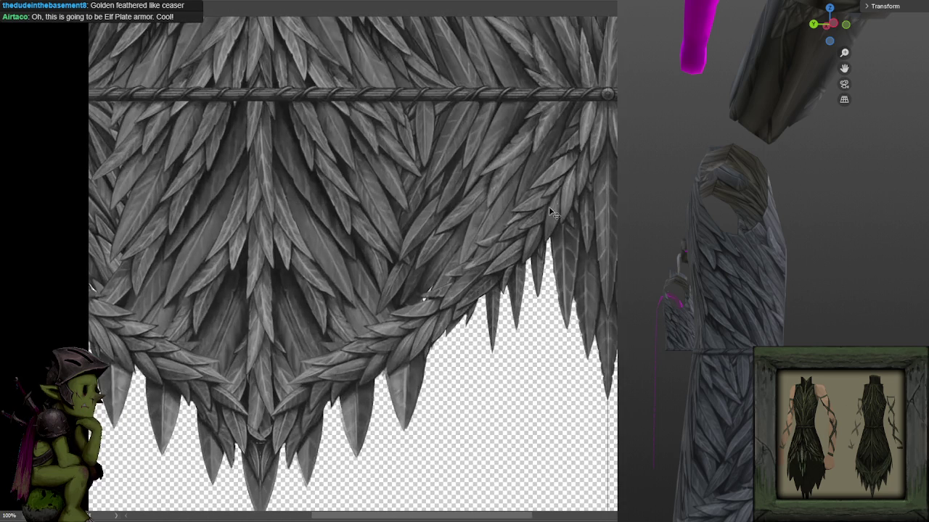
pyautogui.scroll(1, 436, 321)
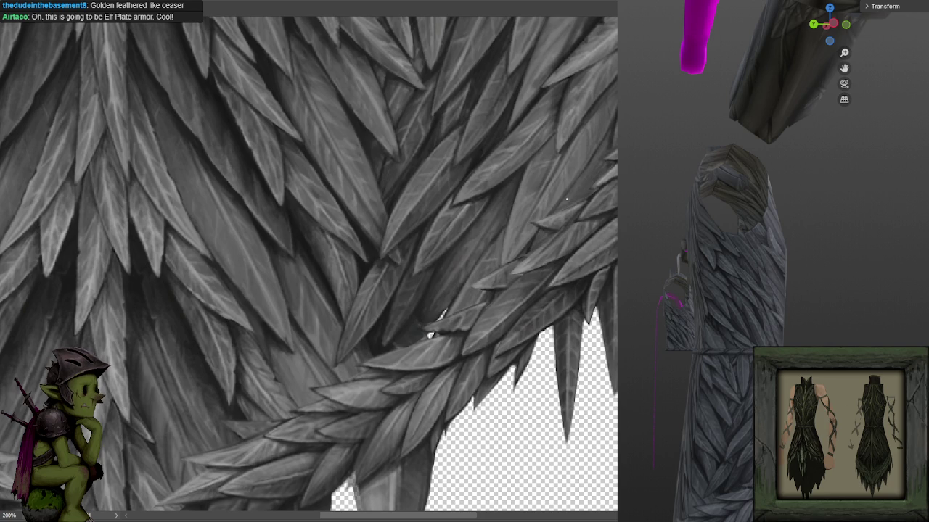
pyautogui.moveTo(432, 334); pyautogui.dragTo(515, 236)
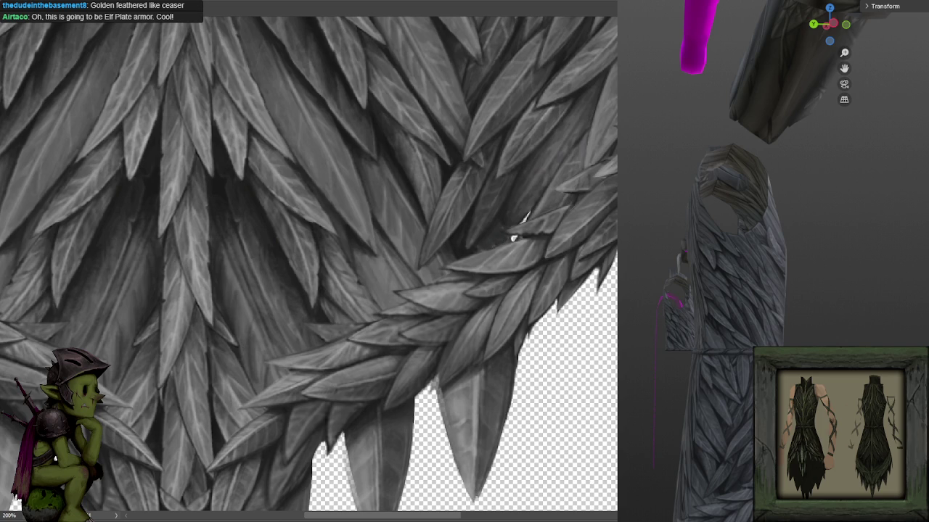
pyautogui.moveTo(475, 249); pyautogui.dragTo(677, 257)
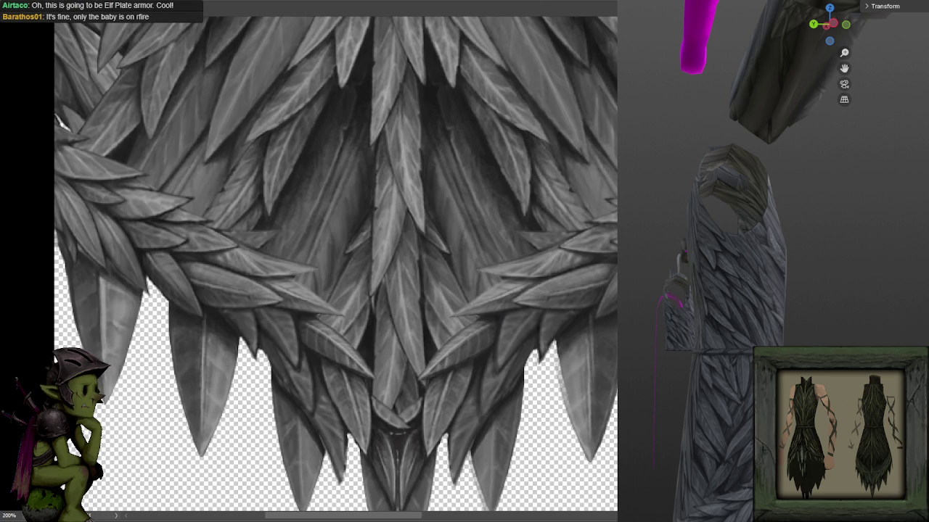
pyautogui.moveTo(684, 130); pyautogui.dragTo(615, 155)
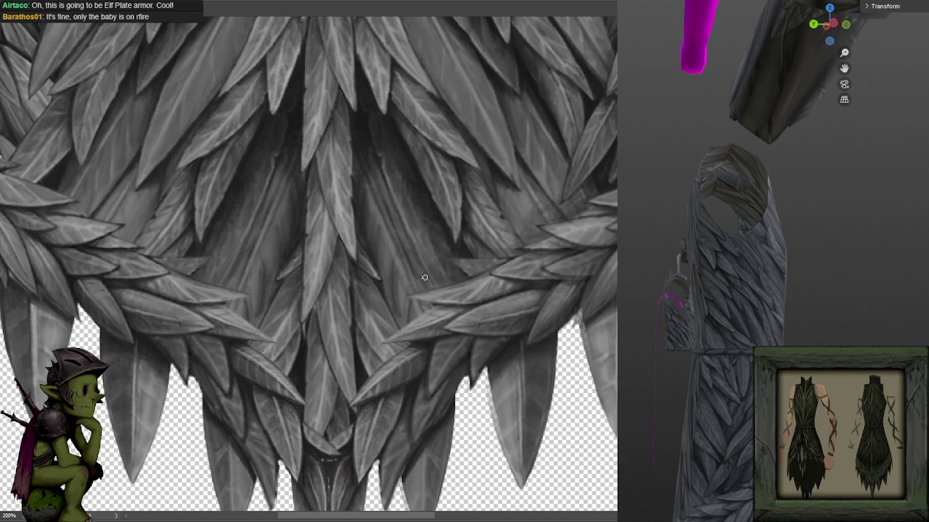
pyautogui.scroll(-2, 571, 132)
pyautogui.scroll(-2, 571, 133)
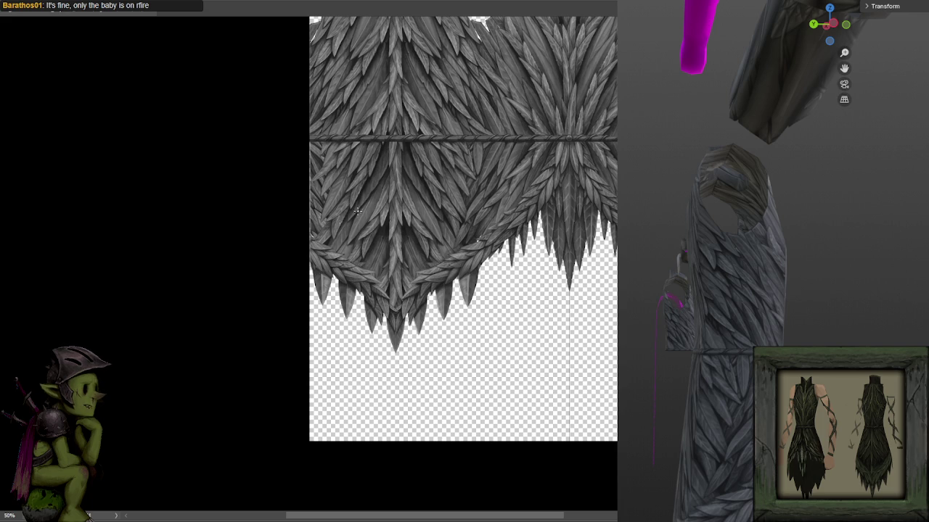
# - Show the root torso layers and view the whole armor model from the front
pyautogui.scroll(2, 518, 174)
pyautogui.scroll(2, 519, 174)
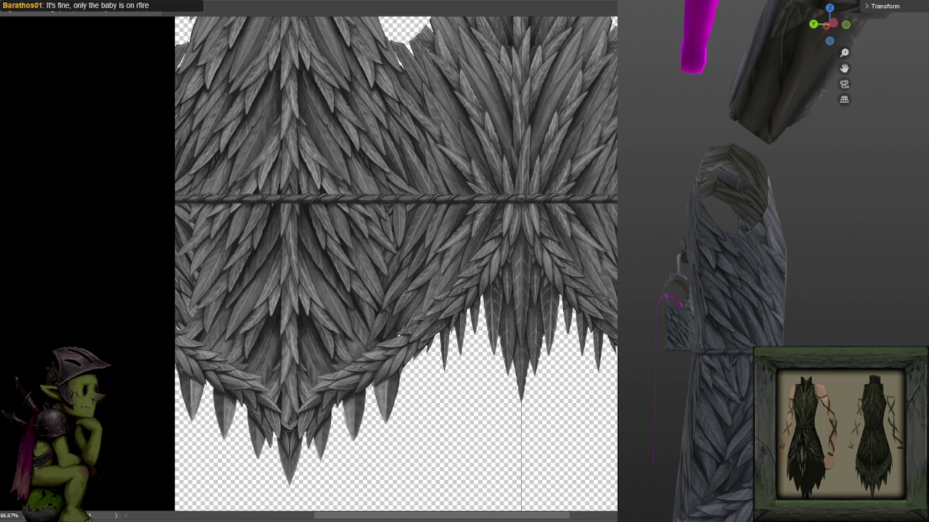
pyautogui.hotkey('ctrl', 'z')
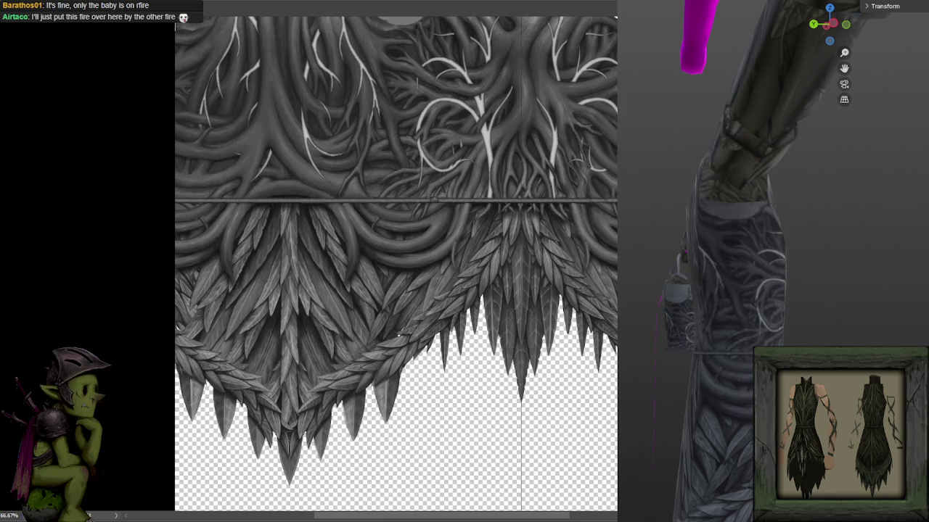
pyautogui.press('KP_1')
pyautogui.scroll(2, 828, 272)
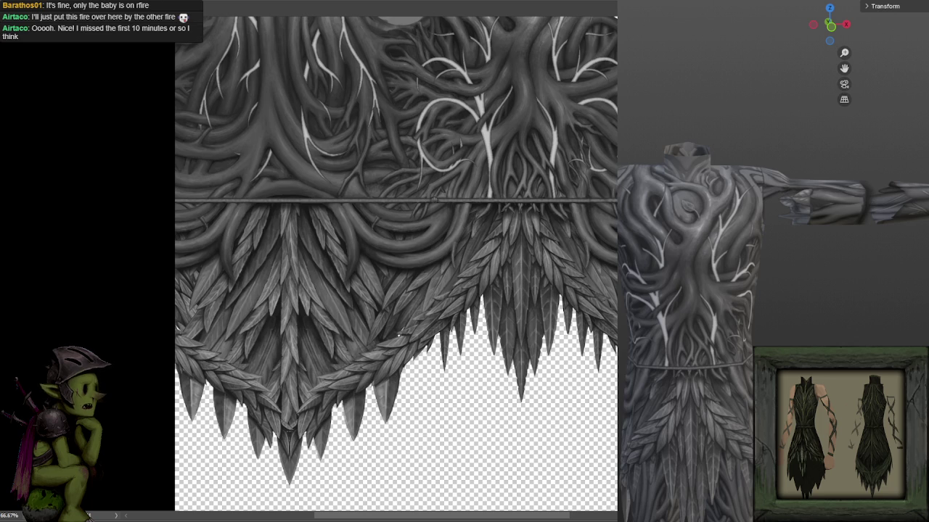
# - Orbit the armor to check its back, then hide the root highlights and root layers
pyautogui.moveTo(846, 291)
pyautogui.mouseDown()
pyautogui.moveTo(622, 299)
pyautogui.moveTo(719, 307)
pyautogui.moveTo(844, 290)
pyautogui.moveTo(796, 321)
pyautogui.moveTo(624, 326)
pyautogui.moveTo(744, 332)
pyautogui.moveTo(686, 336)
pyautogui.moveTo(666, 312)
pyautogui.moveTo(686, 325)
pyautogui.moveTo(679, 345)
pyautogui.moveTo(682, 330)
pyautogui.mouseUp()
pyautogui.scroll(-2, 666, 312)
pyautogui.scroll(-2, 679, 327)
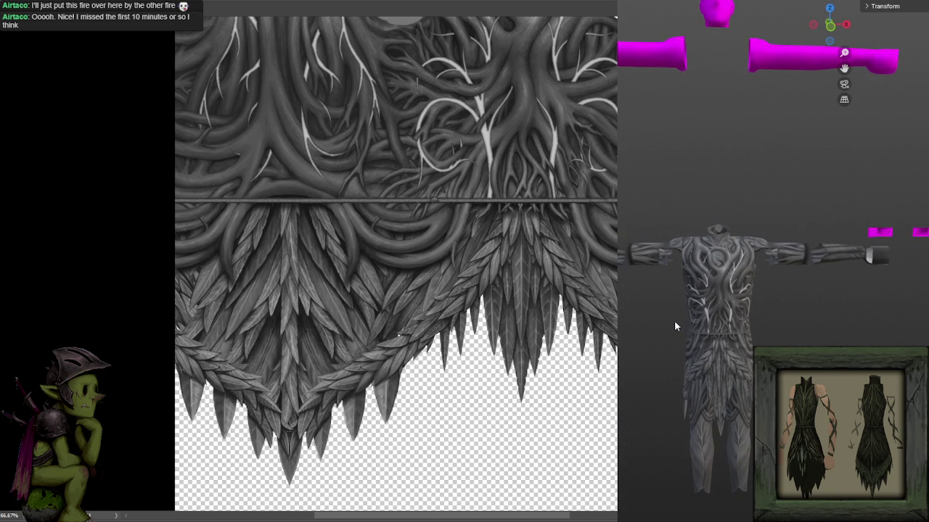
pyautogui.scroll(3, 674, 321)
pyautogui.moveTo(672, 318)
pyautogui.mouseDown()
pyautogui.moveTo(862, 316)
pyautogui.moveTo(696, 319)
pyautogui.moveTo(697, 299)
pyautogui.mouseUp()
pyautogui.scroll(-2, 697, 319)
pyautogui.scroll(2, 696, 299)
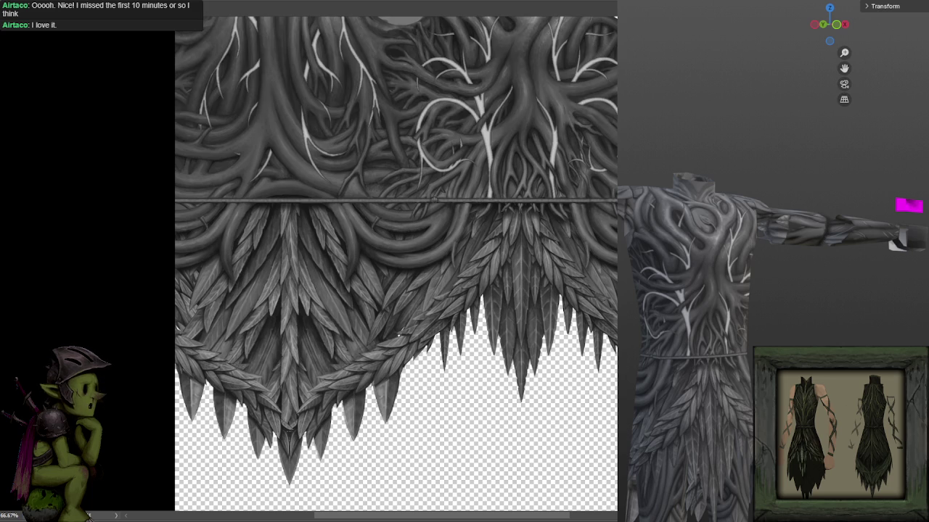
pyautogui.hotkey('ctrl', 'z')
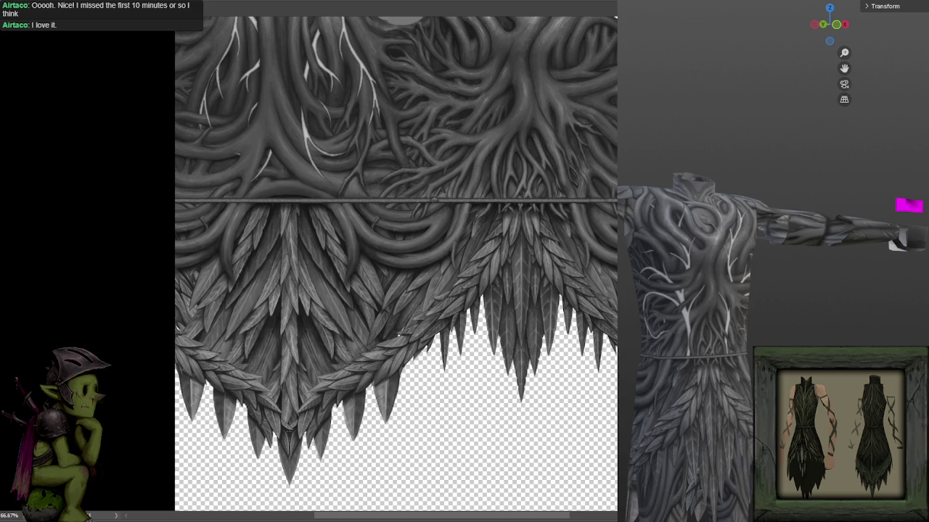
pyautogui.hotkey('ctrl', 'z')
pyautogui.hotkey('ctrl', 'z')
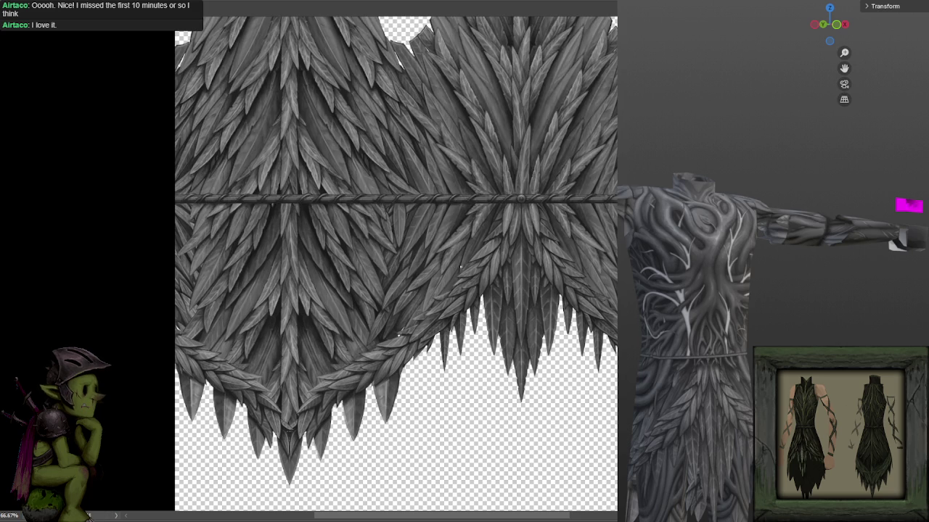
# - Orbit the armour model to a three-quarter back view
pyautogui.press('ctrl+KP_1')
pyautogui.scroll(2, 684, 402)
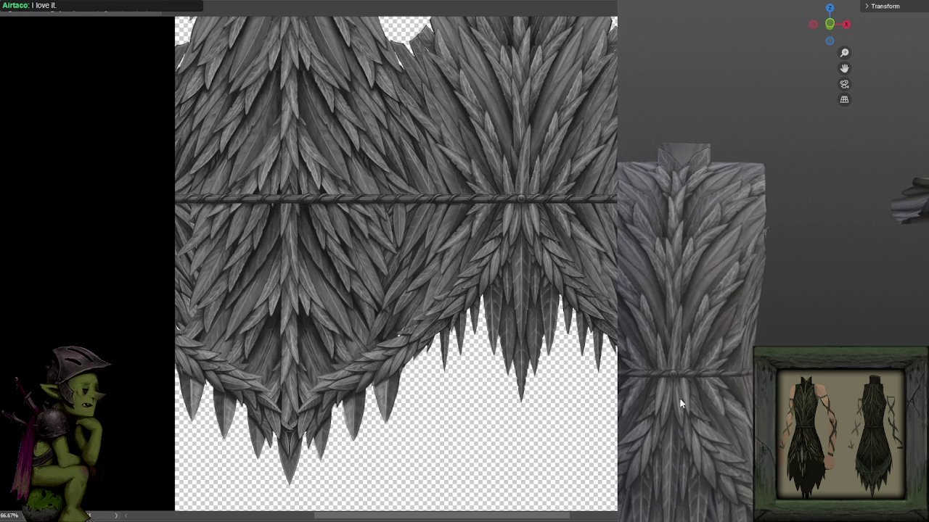
pyautogui.moveTo(639, 340)
pyautogui.mouseDown()
pyautogui.moveTo(743, 305)
pyautogui.moveTo(924, 341)
pyautogui.moveTo(654, 316)
pyautogui.moveTo(685, 330)
pyautogui.moveTo(928, 326)
pyautogui.moveTo(862, 346)
pyautogui.moveTo(893, 335)
pyautogui.mouseUp()
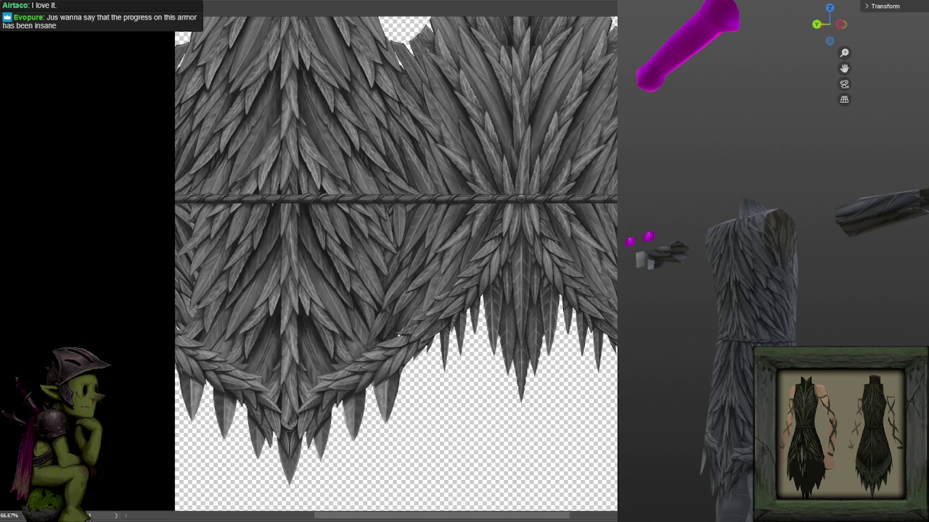
# - Marquee-select the lower skirt section below the rope
pyautogui.moveTo(291, 164)
pyautogui.mouseDown()
pyautogui.moveTo(324, 210)
pyautogui.moveTo(324, 195)
pyautogui.mouseUp()
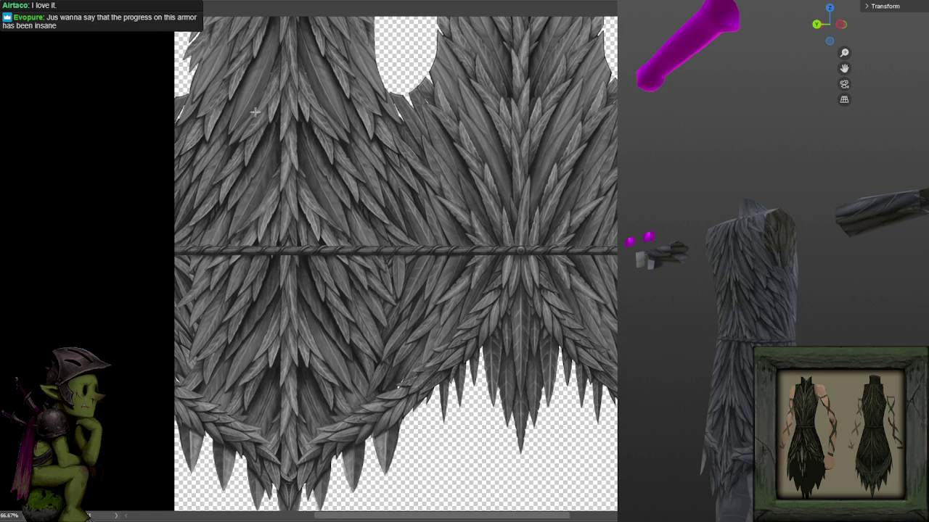
pyautogui.moveTo(276, 248); pyautogui.dragTo(522, 483)
pyautogui.click(284, 246)
pyautogui.moveTo(287, 192)
pyautogui.mouseDown()
pyautogui.moveTo(359, 363)
pyautogui.moveTo(444, 479)
pyautogui.moveTo(522, 481)
pyautogui.mouseUp()
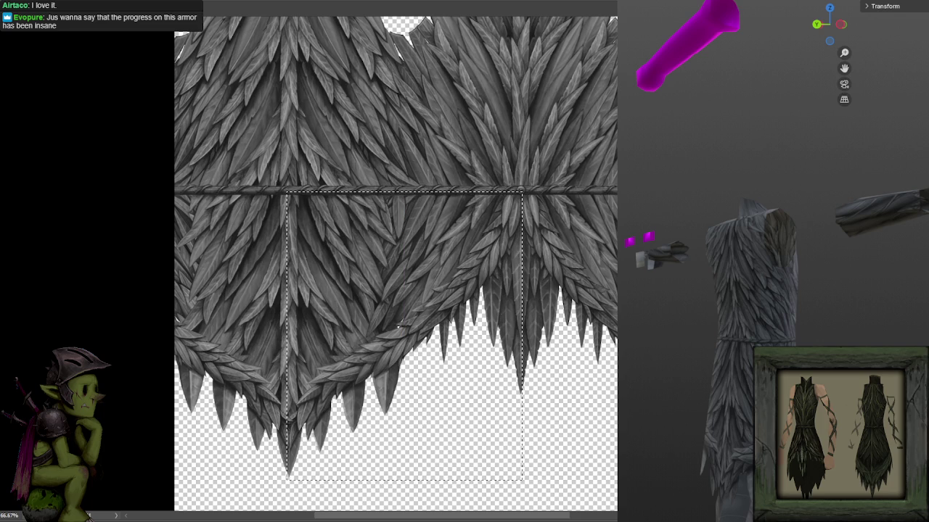
# - Copy the selected skirt section onto its own layer
pyautogui.hotkey('ctrl', 't')
pyautogui.rightClick(428, 289)
pyautogui.press('Escape')
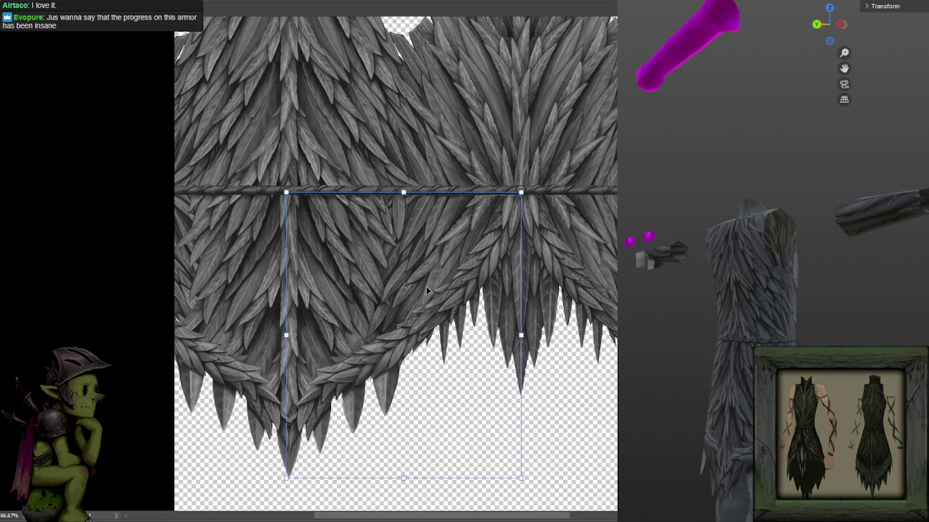
pyautogui.press('Return')
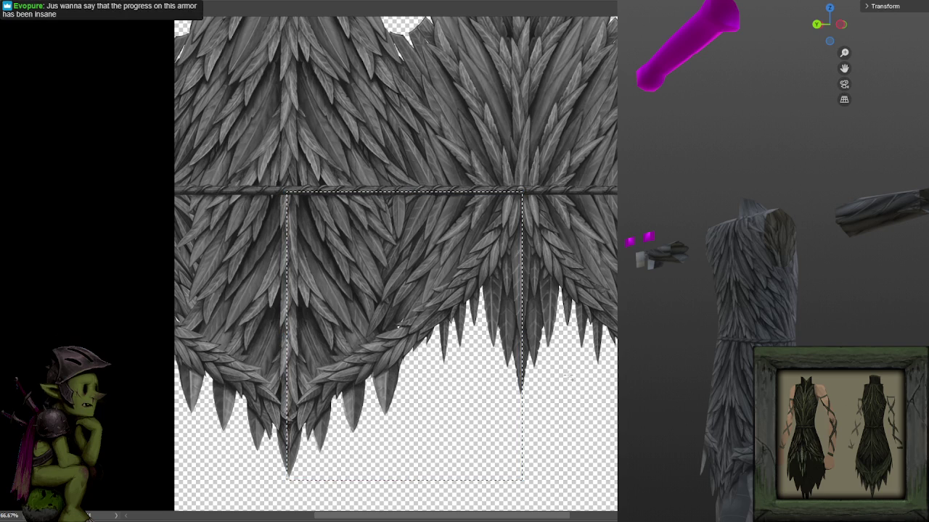
# - Flip the copied section and slide it 644 px left over the skirt's left side
pyautogui.hotkey('ctrl', 't')
pyautogui.rightClick(391, 291)
pyautogui.click(431, 469)
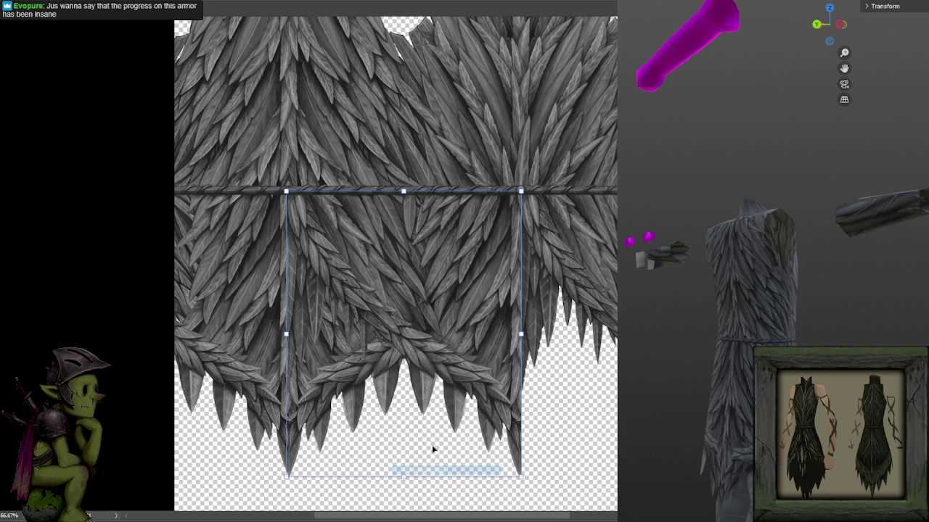
pyautogui.moveTo(460, 330); pyautogui.dragTo(234, 331)
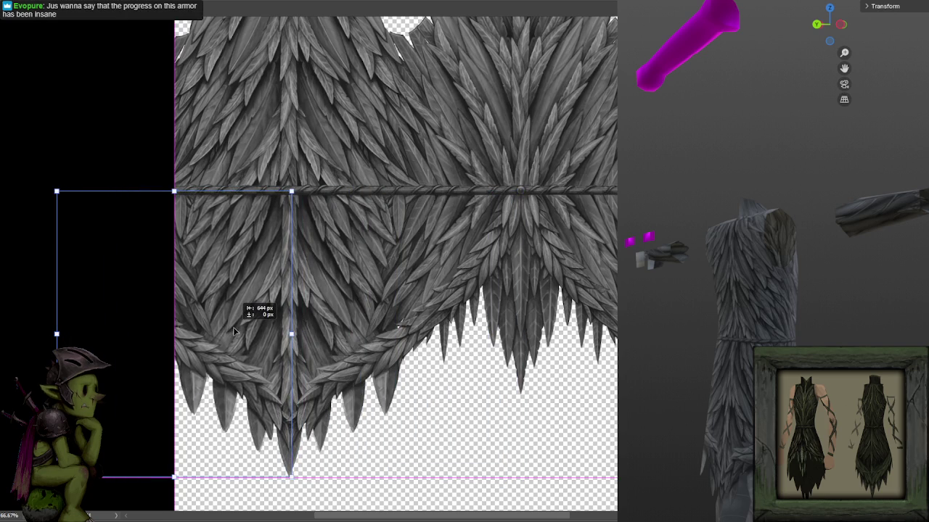
pyautogui.scroll(3, 161, 340)
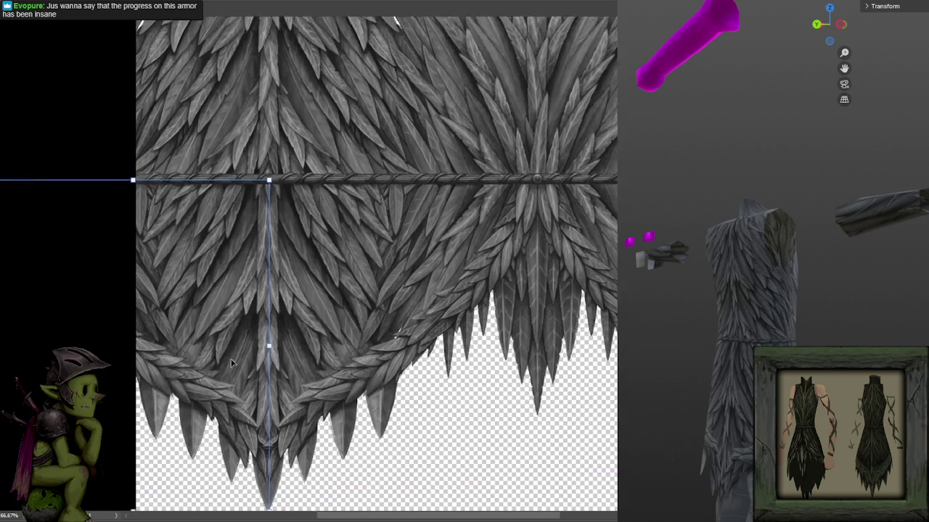
pyautogui.moveTo(161, 340); pyautogui.dragTo(464, 319)
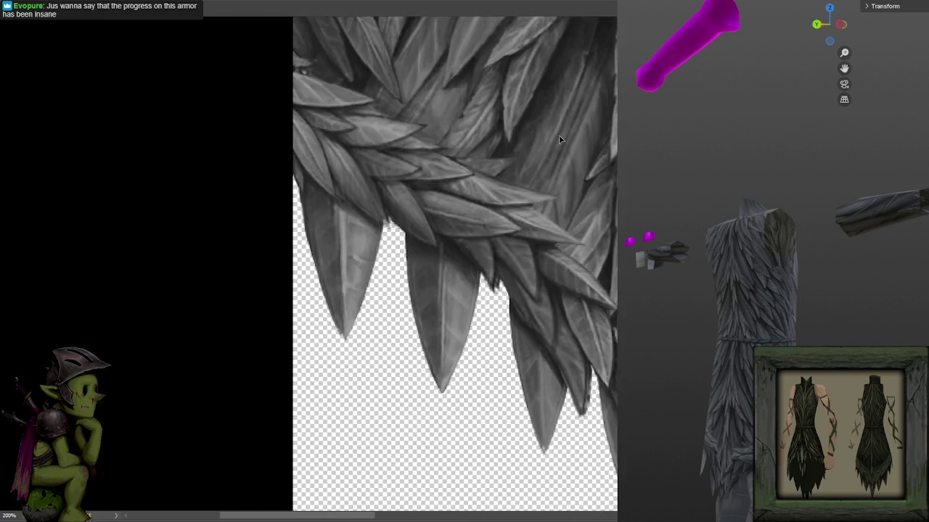
# - Shift the mirrored feathers down to align their tips, comparing both placements via undo/redo
pyautogui.scroll(1, 484, 305)
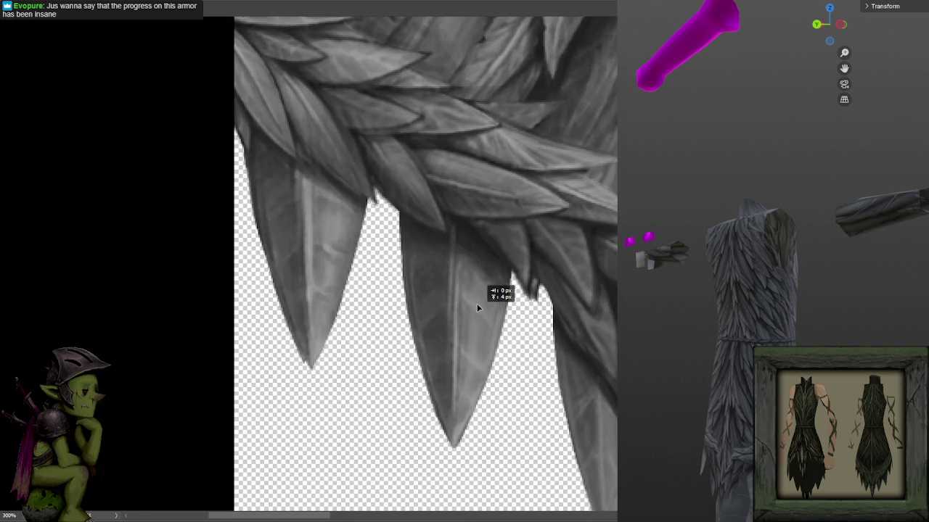
pyautogui.moveTo(493, 252); pyautogui.dragTo(495, 308)
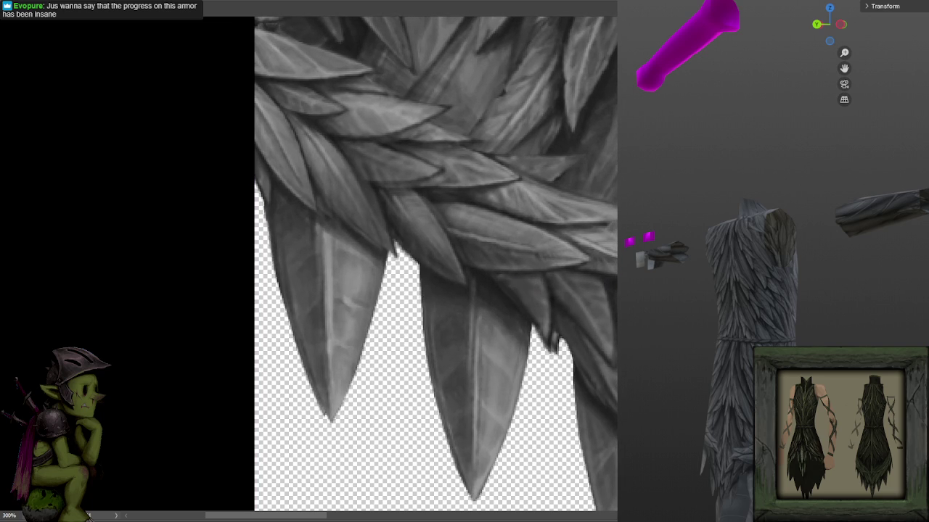
pyautogui.press('Left')
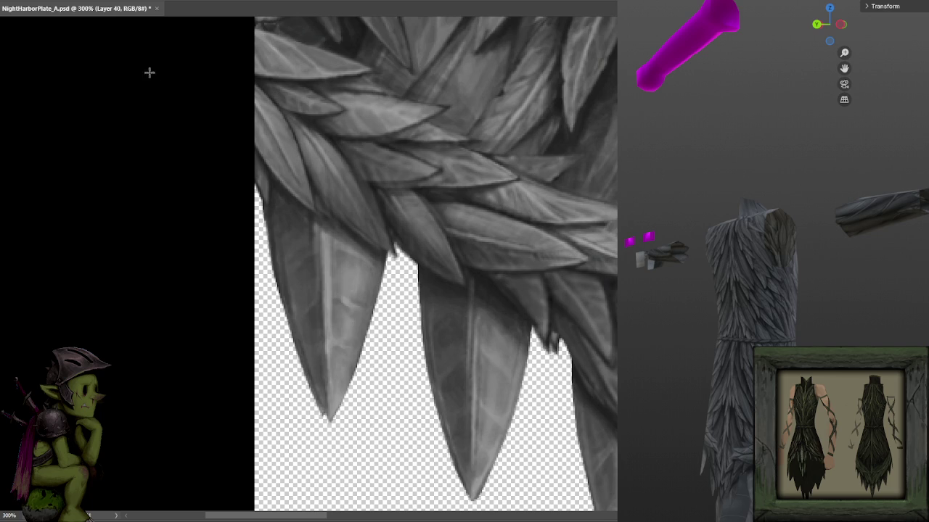
pyautogui.press('Right')
pyautogui.press('Right')
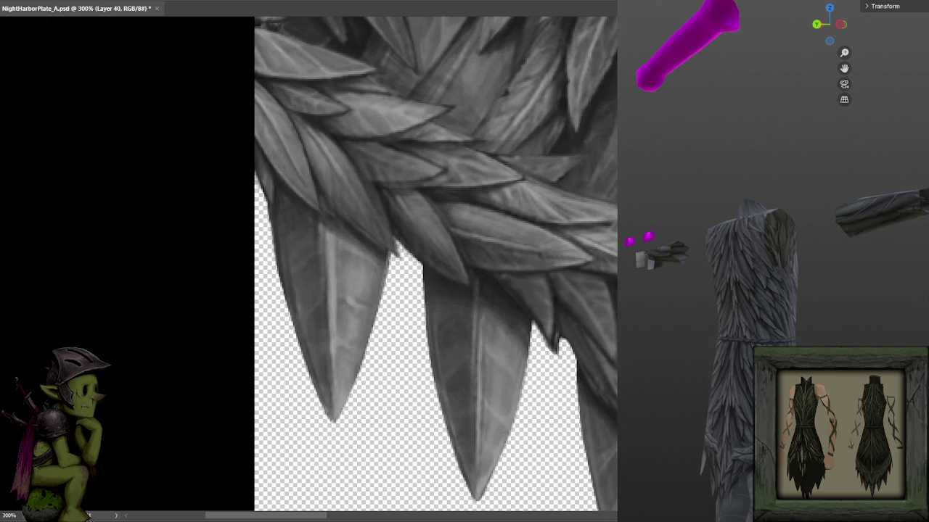
pyautogui.hotkey('ctrl', 'z')
pyautogui.hotkey('ctrl', 'z')
pyautogui.hotkey('ctrl', 'z')
pyautogui.hotkey('ctrl', 'z')
pyautogui.hotkey('ctrl', 'z')
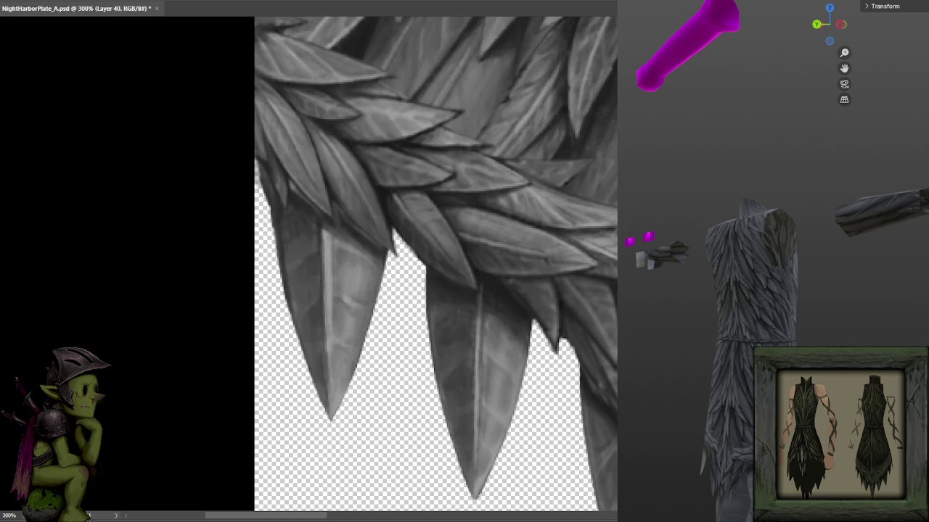
pyautogui.hotkey('ctrl', 'z')
pyautogui.hotkey('ctrl', 'z')
pyautogui.hotkey('ctrl', 'z')
pyautogui.hotkey('ctrl', 'z')
pyautogui.hotkey('ctrl', 'z')
pyautogui.hotkey('ctrl', 'z')
pyautogui.hotkey('ctrl', 'z')
pyautogui.hotkey('ctrl', 'z')
pyautogui.hotkey('ctrl', 'z')
pyautogui.hotkey('ctrl', 'z')
pyautogui.hotkey('ctrl', 'z')
pyautogui.hotkey('ctrl', 'z')
pyautogui.hotkey('ctrl', 'z')
pyautogui.hotkey('ctrl', 'z')
pyautogui.hotkey('ctrl', 'z')
pyautogui.hotkey('ctrl', 'z')
pyautogui.hotkey('ctrl', 'z')
pyautogui.hotkey('ctrl', 'z')
pyautogui.hotkey('ctrl', 'z')
pyautogui.hotkey('ctrl', 'z')
pyautogui.hotkey('ctrl', 'z')
pyautogui.hotkey('ctrl', 'z')
pyautogui.hotkey('ctrl', 'z')
pyautogui.hotkey('ctrl', 'z')
pyautogui.hotkey('ctrl', 'z')
pyautogui.hotkey('ctrl', 'z')
pyautogui.hotkey('ctrl', 'z')
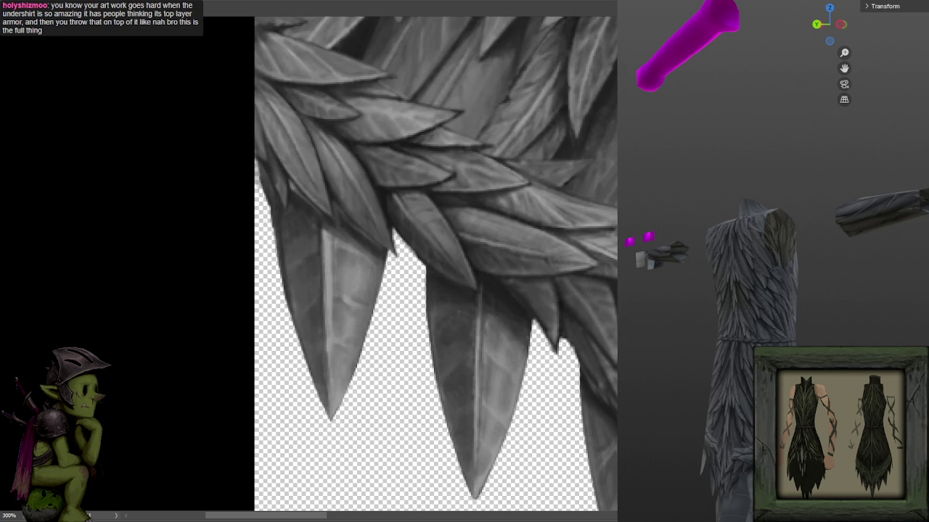
pyautogui.hotkey('ctrl', 'z')
pyautogui.hotkey('ctrl', 'z')
pyautogui.hotkey('ctrl', 'z')
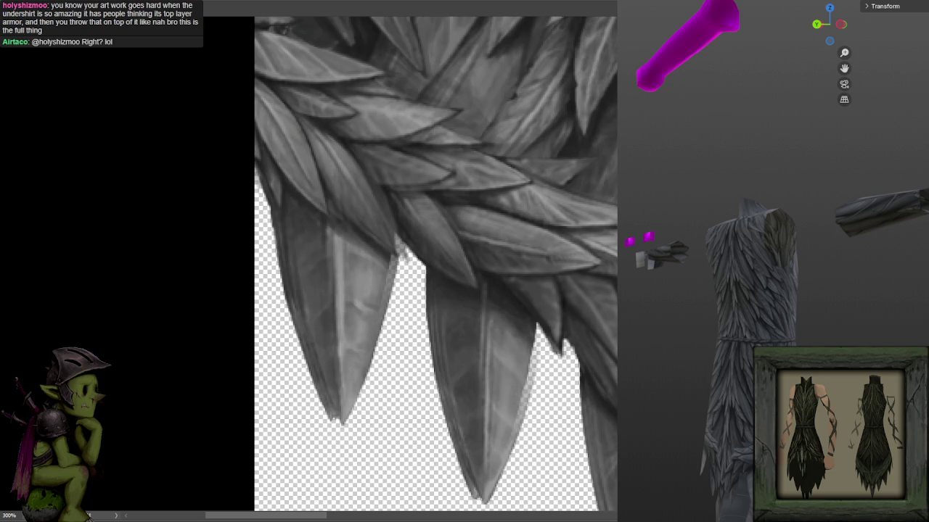
pyautogui.hotkey('ctrl', 'z')
pyautogui.hotkey('ctrl', 'z')
pyautogui.hotkey('ctrl', 'z')
pyautogui.hotkey('ctrl', 'z')
pyautogui.hotkey('ctrl', 'z')
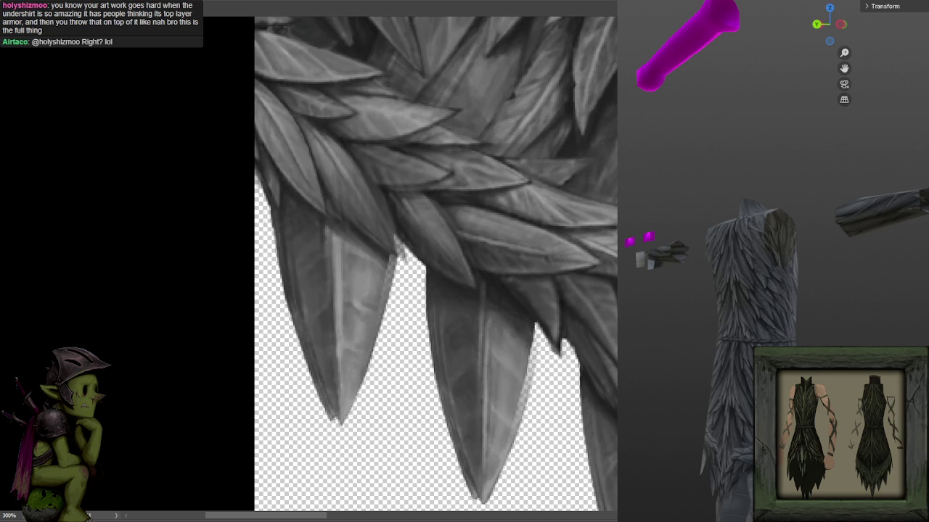
pyautogui.hotkey('ctrl', 'z')
pyautogui.hotkey('ctrl', 'z')
pyautogui.hotkey('ctrl', 'z')
pyautogui.hotkey('ctrl', 'z')
pyautogui.hotkey('ctrl', 'z')
pyautogui.hotkey('ctrl', 'z')
pyautogui.hotkey('ctrl', 'z')
pyautogui.hotkey('ctrl', 'z')
pyautogui.hotkey('ctrl', 'z')
pyautogui.hotkey('ctrl', 'z')
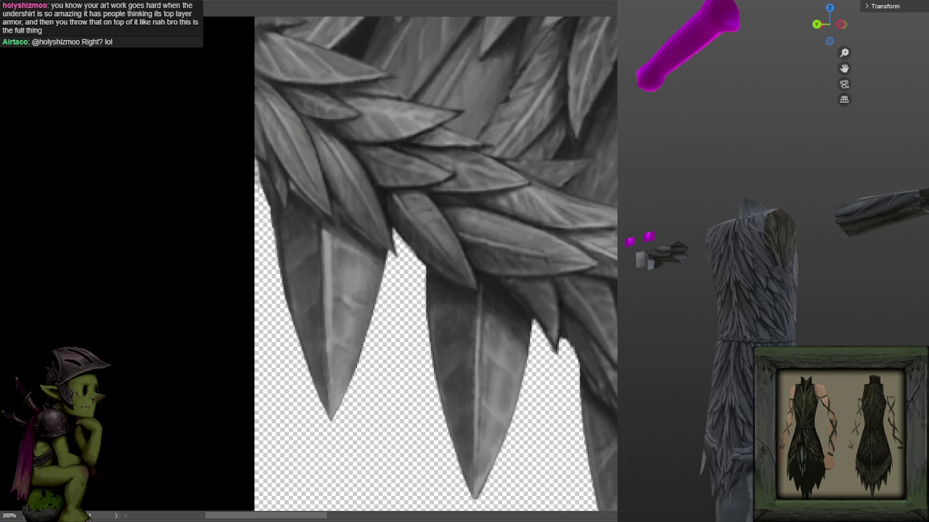
pyautogui.hotkey('ctrl', 'z')
pyautogui.hotkey('ctrl', 'z')
pyautogui.hotkey('ctrl', 'z')
pyautogui.hotkey('ctrl', 'z')
pyautogui.hotkey('ctrl', 'z')
pyautogui.scroll(-2, 429, 210)
# - Zoom out to 100% to see the whole feather texture
pyautogui.scroll(-5, 508, 227)
pyautogui.scroll(1, 508, 228)
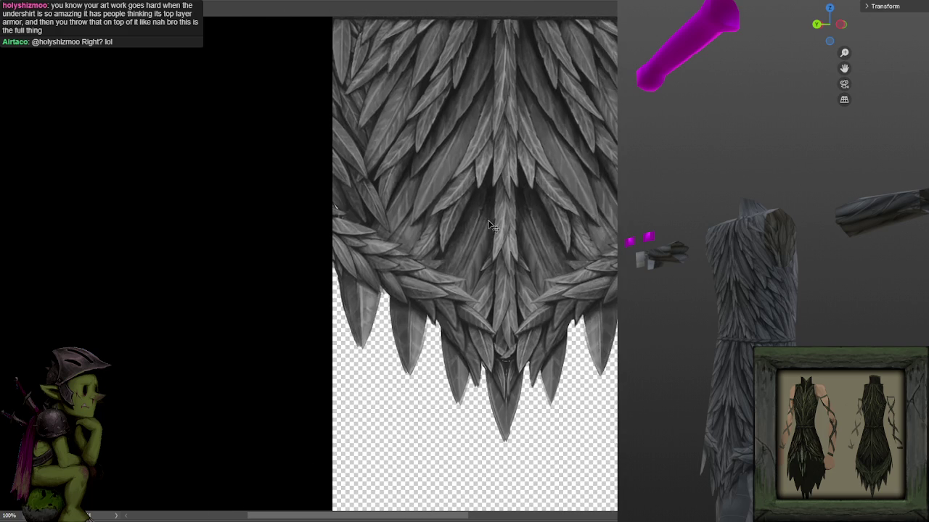
pyautogui.scroll(4, 493, 194)
pyautogui.moveTo(493, 195); pyautogui.dragTo(487, 217)
pyautogui.scroll(-2, 476, 353)
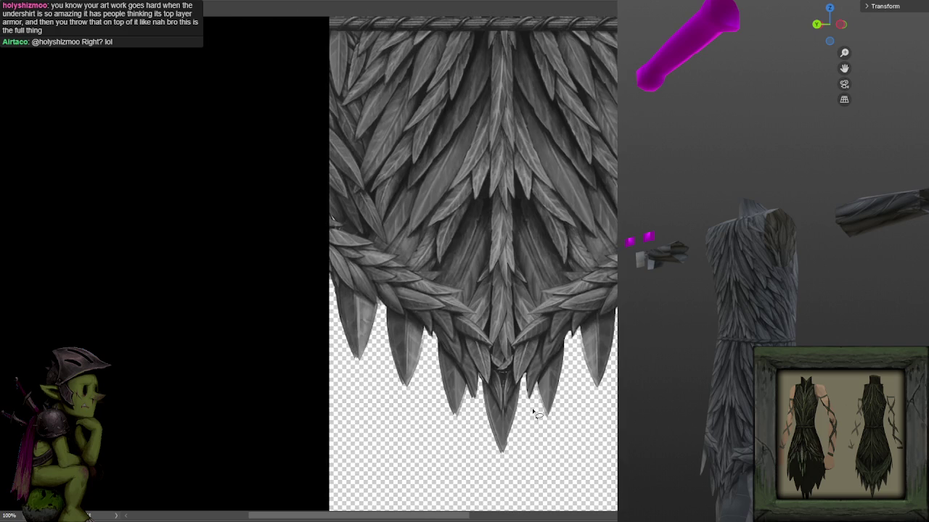
# - Paint small fixes on the lower skirt's central feathers
pyautogui.moveTo(317, 290); pyautogui.dragTo(502, 472)
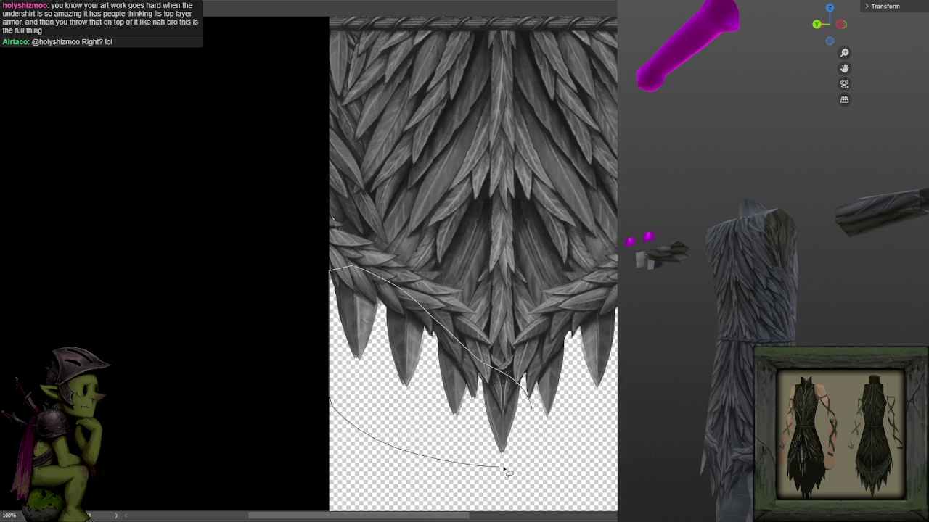
pyautogui.moveTo(568, 447); pyautogui.dragTo(447, 296)
pyautogui.scroll(2, 370, 283)
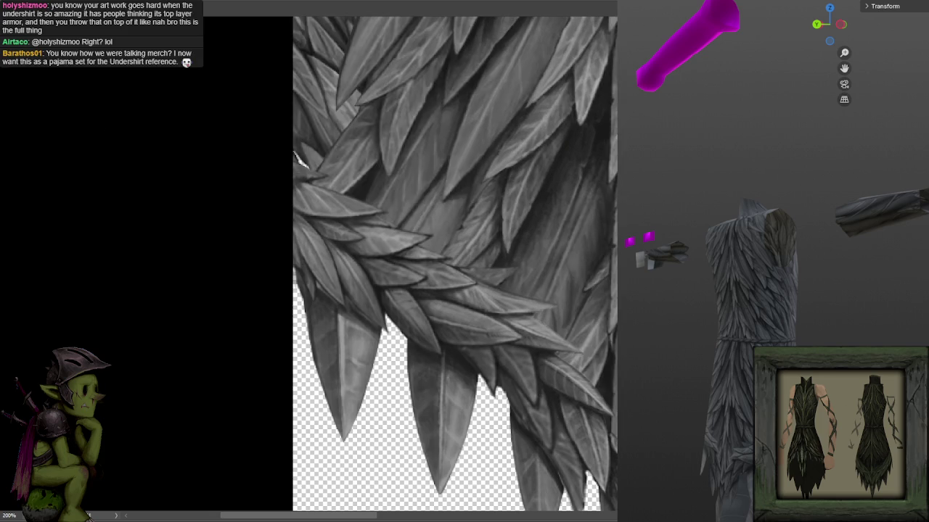
pyautogui.scroll(-2, 576, 253)
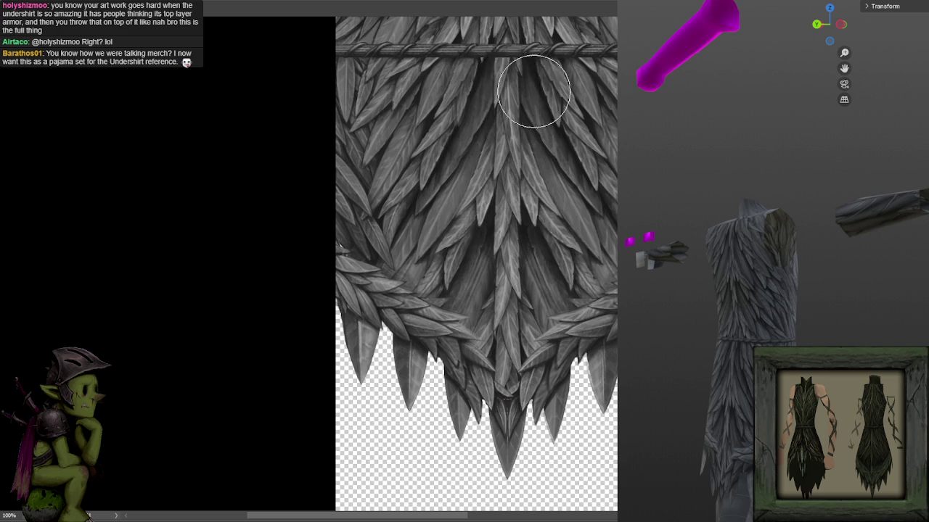
pyautogui.scroll(2, 527, 94)
pyautogui.scroll(-1, 523, 130)
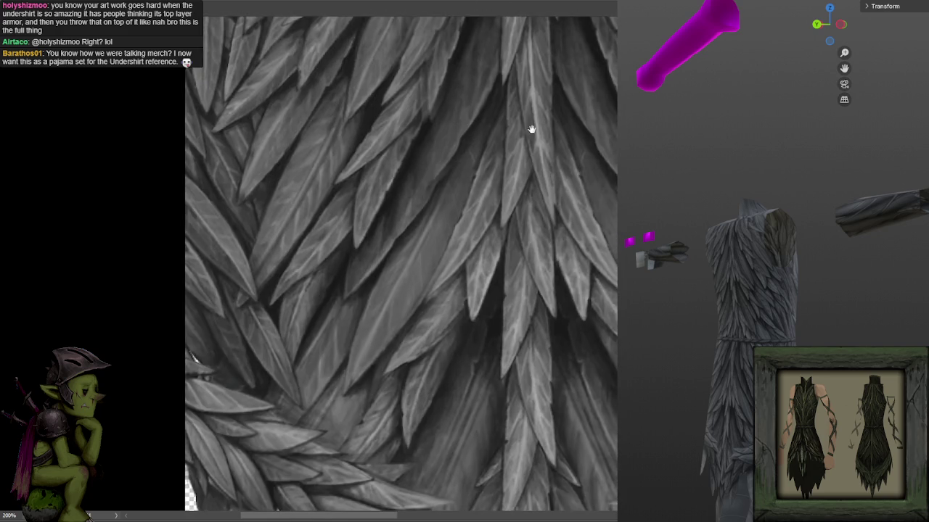
pyautogui.scroll(-1, 532, 128)
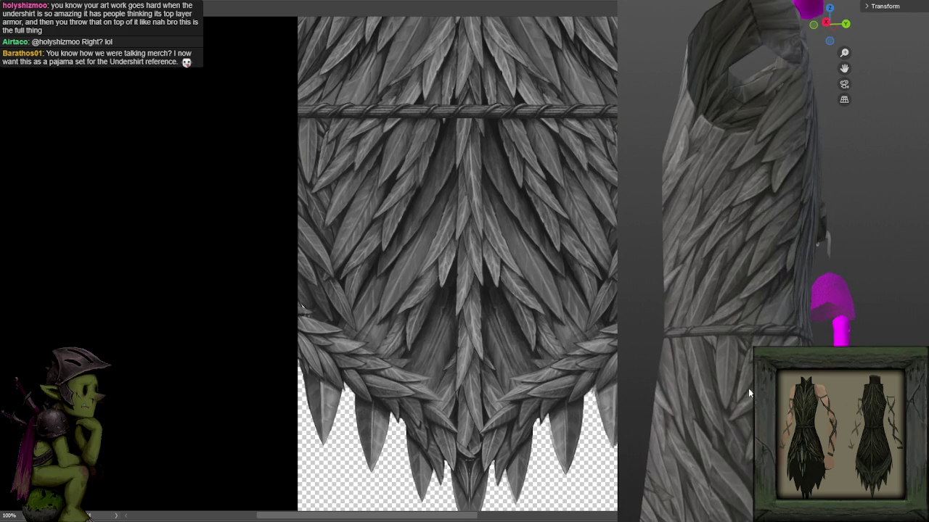
# - Move the copied feather layer up about 55 px
pyautogui.moveTo(529, 201); pyautogui.dragTo(339, 185)
pyautogui.moveTo(493, 194); pyautogui.dragTo(495, 201)
pyautogui.moveTo(380, 202); pyautogui.dragTo(380, 161)
pyautogui.press('b')
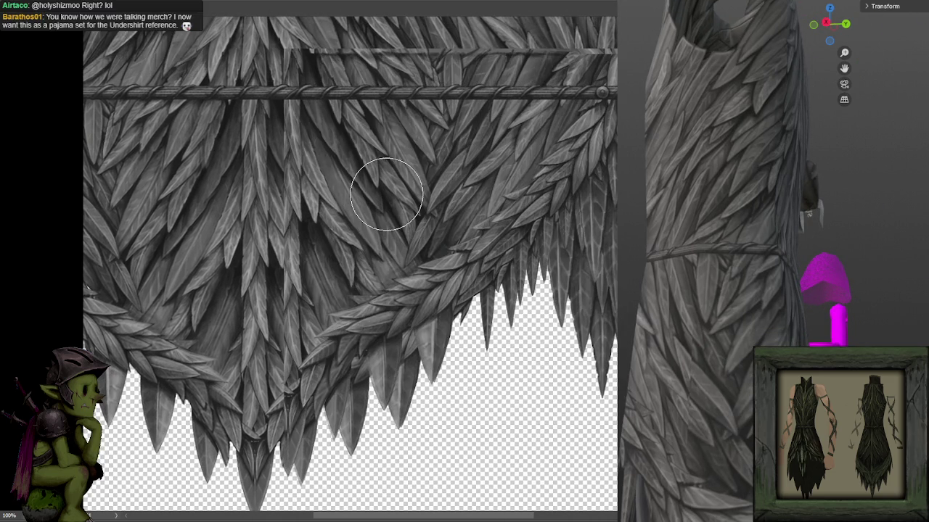
# - Flip the feather copy horizontally, place it over the right skirt, and commit
pyautogui.press('v')
pyautogui.moveTo(431, 201)
pyautogui.mouseDown()
pyautogui.moveTo(527, 229)
pyautogui.moveTo(518, 230)
pyautogui.mouseUp()
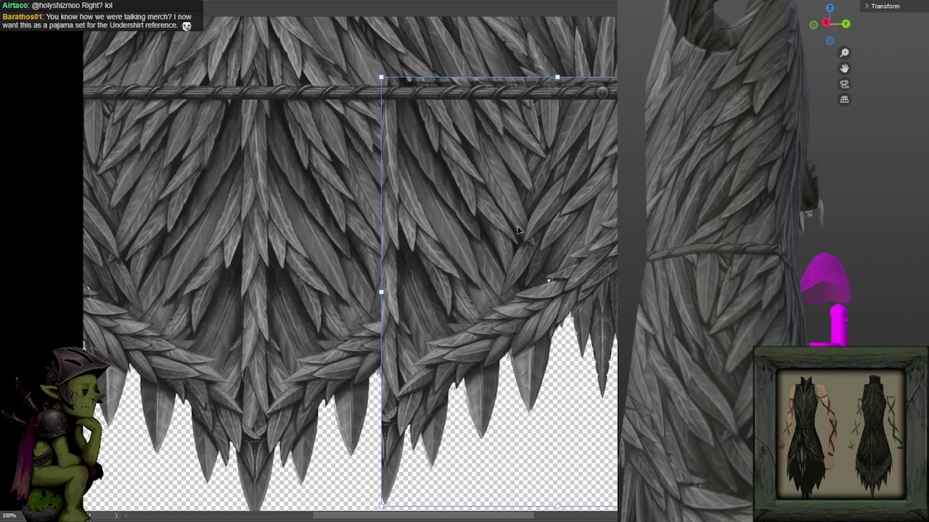
pyautogui.rightClick(486, 231)
pyautogui.click(517, 409)
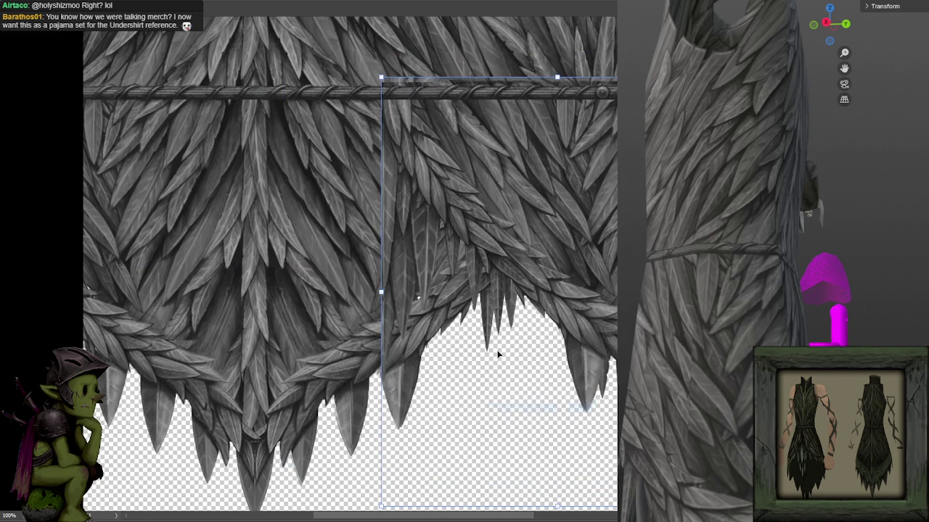
pyautogui.moveTo(557, 264); pyautogui.dragTo(602, 282)
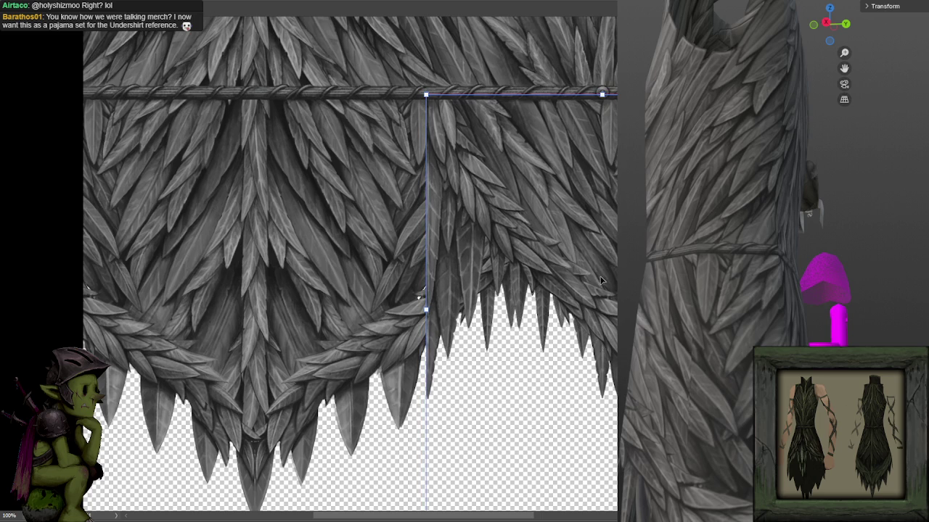
pyautogui.press('Return')
pyautogui.hscroll(5, 590, 247)
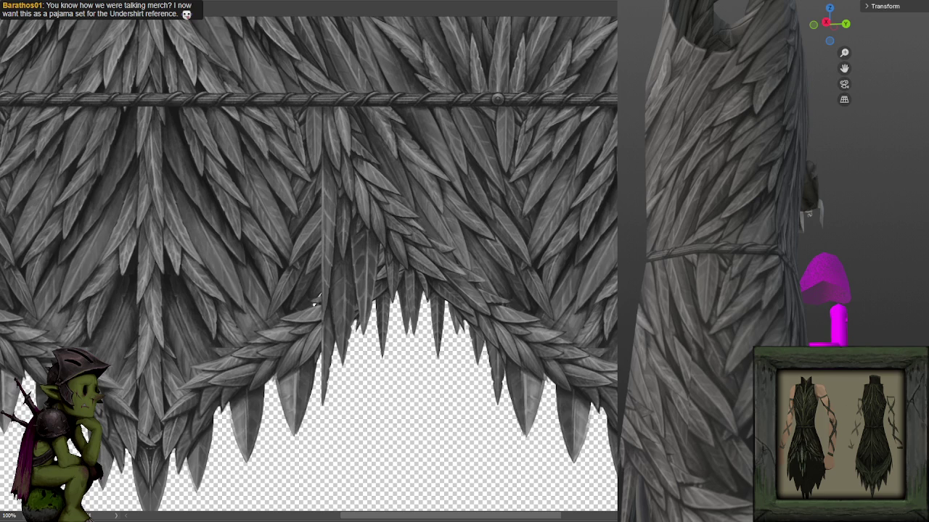
# - Move the feather fan about 20 px to sit under the rivet
pyautogui.hotkey('ctrl', 'z')
pyautogui.moveTo(457, 214)
pyautogui.mouseDown()
pyautogui.moveTo(613, 230)
pyautogui.moveTo(614, 214)
pyautogui.mouseUp()
pyautogui.moveTo(313, 305); pyautogui.dragTo(313, 305)
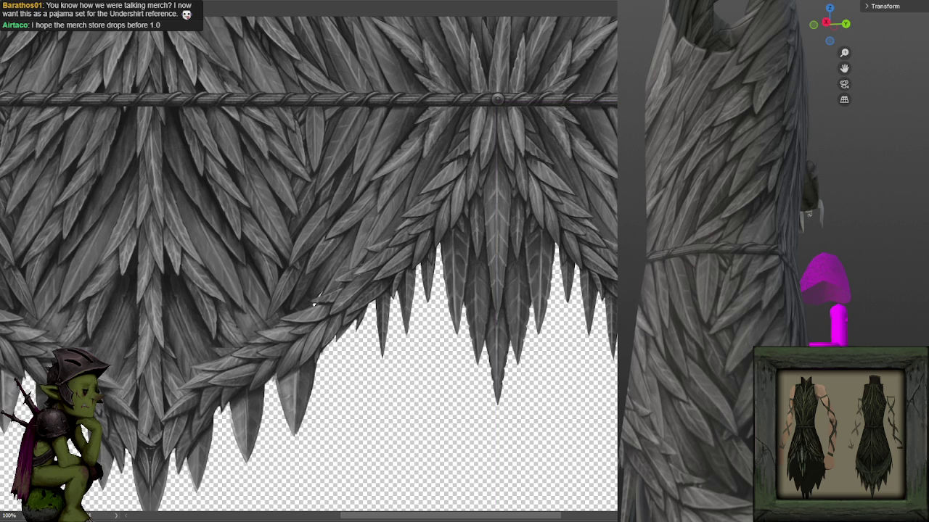
# - Zoom the 3D viewport in on the garment to check the fan's placement
pyautogui.scroll(3, 689, 378)
pyautogui.scroll(2, 692, 379)
pyautogui.moveTo(719, 391)
pyautogui.mouseDown()
pyautogui.moveTo(700, 328)
pyautogui.moveTo(896, 333)
pyautogui.moveTo(662, 336)
pyautogui.mouseUp()
pyautogui.scroll(1, 659, 345)
pyautogui.scroll(2, 719, 280)
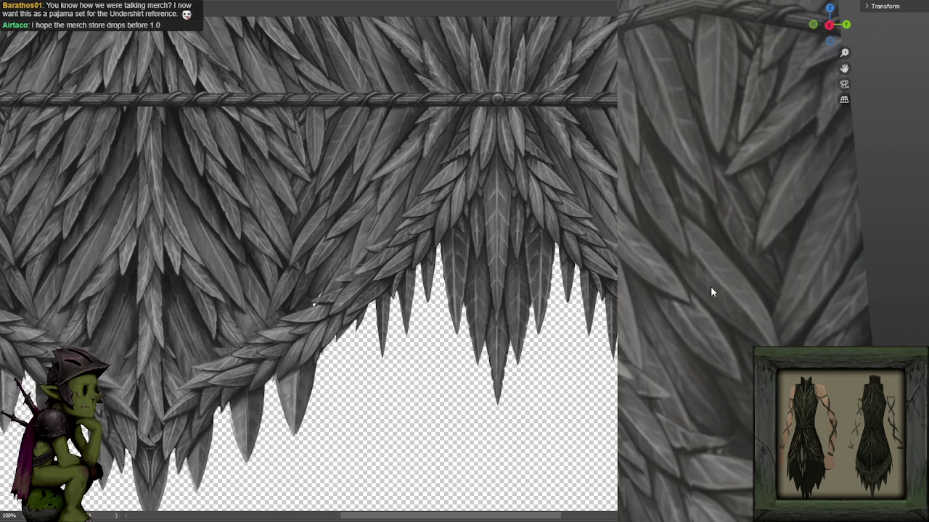
pyautogui.scroll(2, 721, 297)
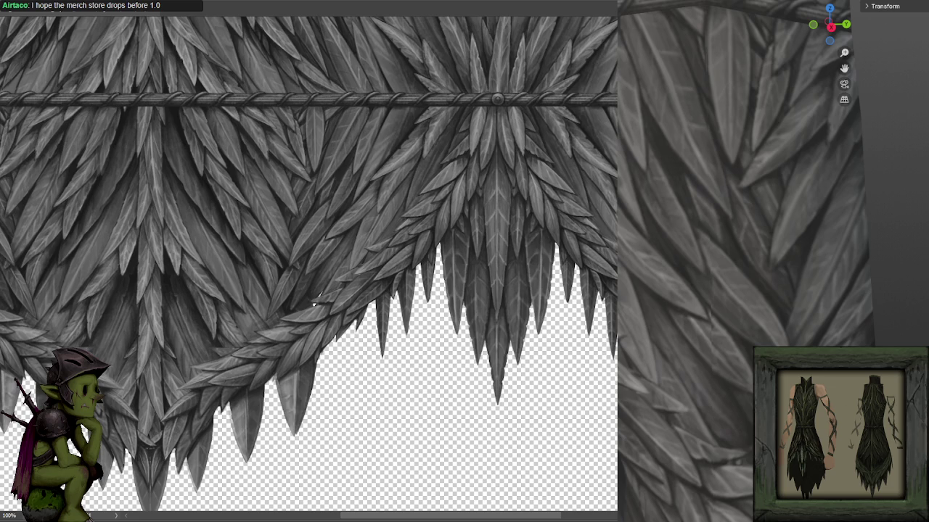
pyautogui.hotkey('ctrl', 'z')
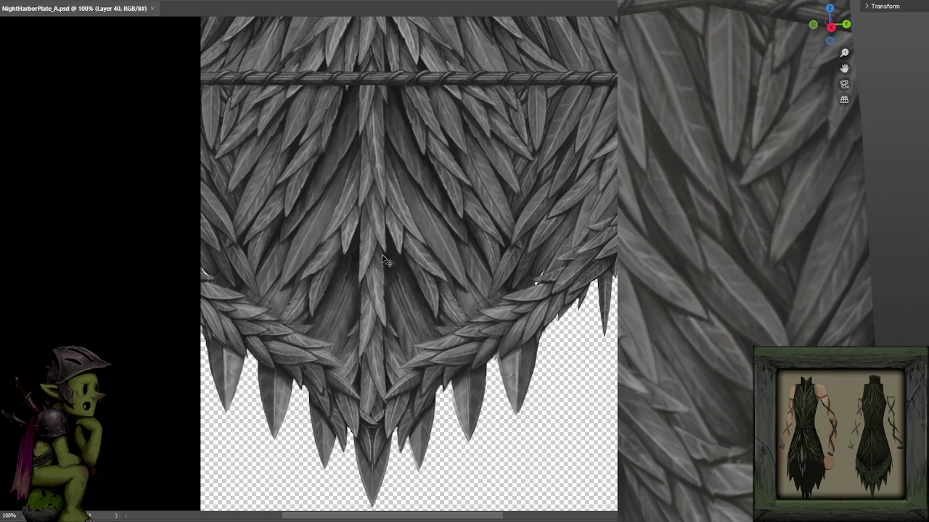
# - Repaint the feathers along the texture's left edge and save
pyautogui.scroll(1, 361, 245)
pyautogui.scroll(-2, 454, 258)
pyautogui.moveTo(196, 252); pyautogui.dragTo(333, 232)
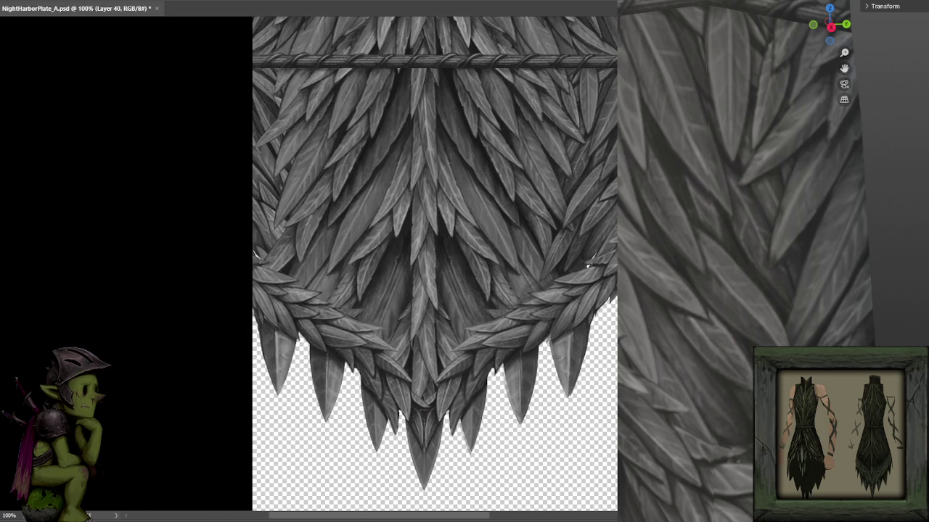
pyautogui.hotkey('ctrl', 's')
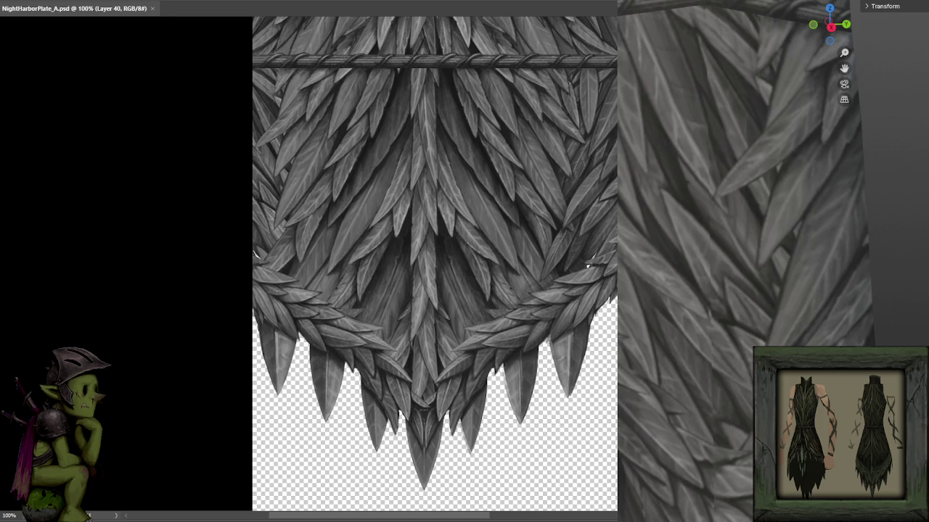
pyautogui.moveTo(327, 217); pyautogui.dragTo(330, 232)
pyautogui.hotkey('ctrl', 's')
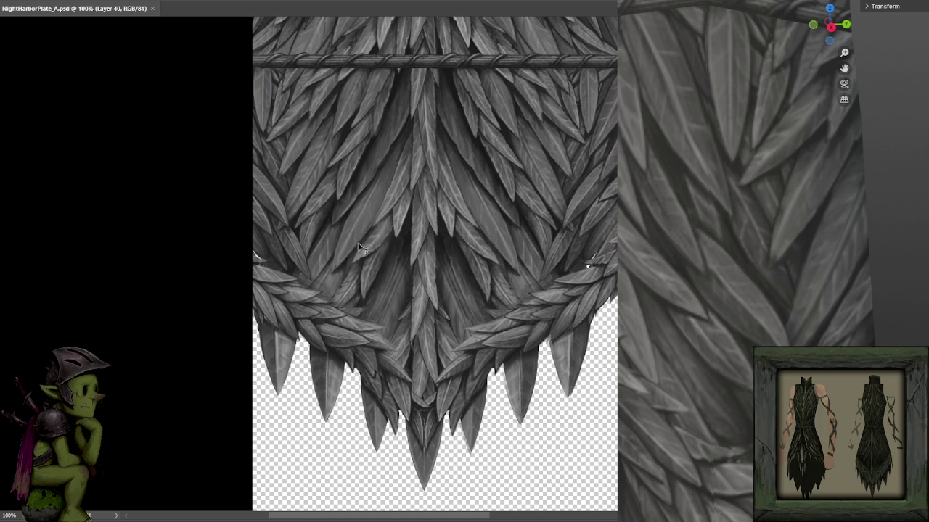
# - Adjust the top-left feathers, saving repeatedly to refresh the 3D preview
pyautogui.hotkey('ctrl', 'z')
pyautogui.hotkey('ctrl', 'z')
pyautogui.hotkey('ctrl', 'z')
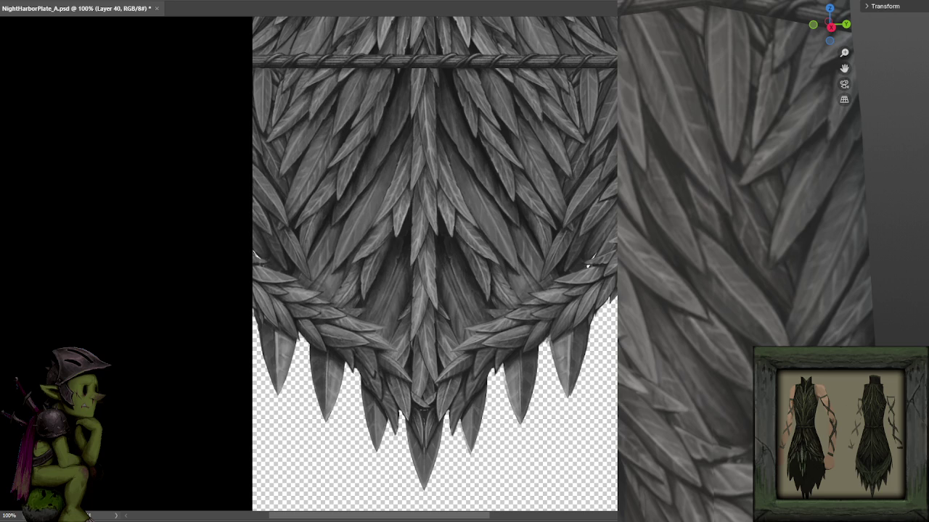
pyautogui.hotkey('ctrl', 's')
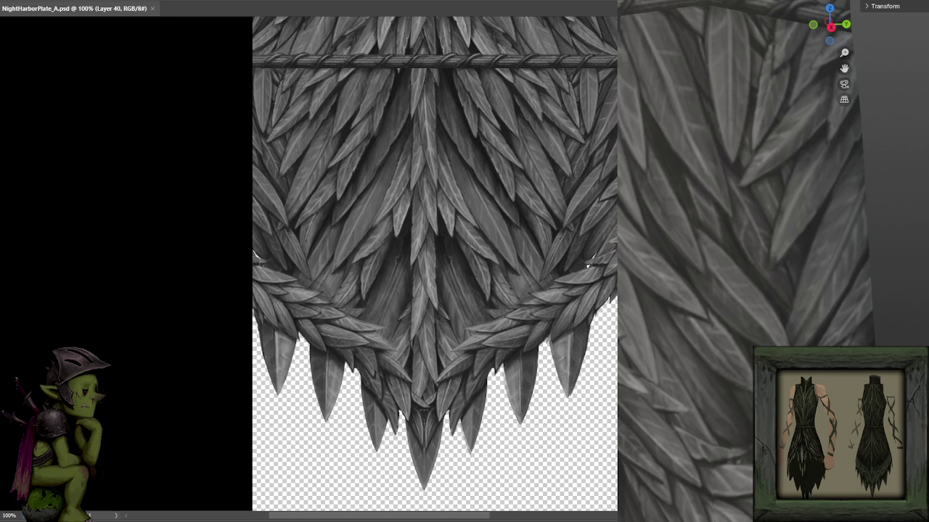
pyautogui.hotkey('ctrl', 'z')
pyautogui.hotkey('ctrl', 's')
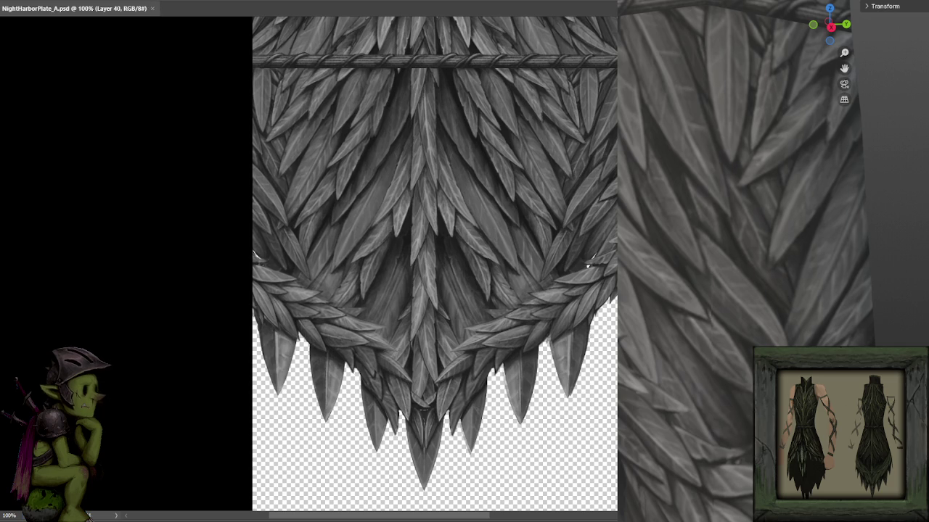
pyautogui.hotkey('ctrl', 's')
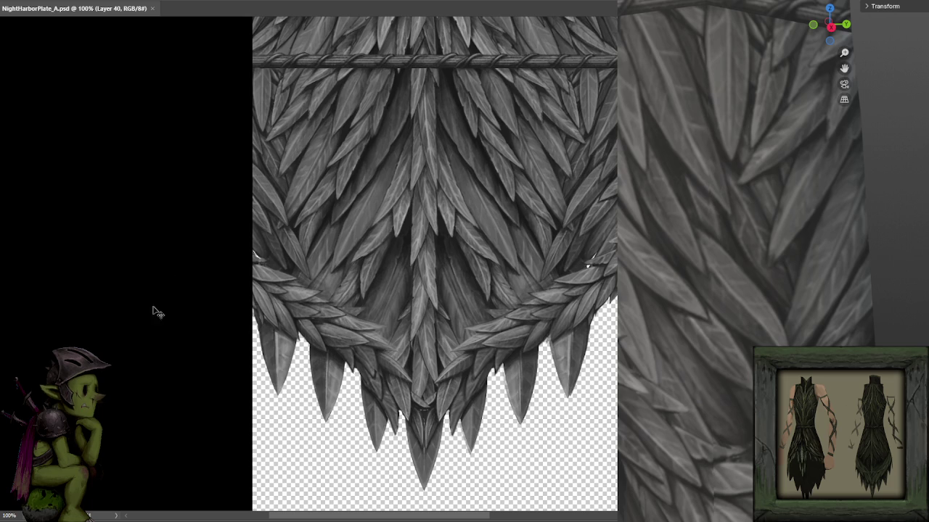
# - Orbit the 3D model to inspect the belt
pyautogui.scroll(-2, 726, 292)
pyautogui.scroll(-2, 726, 292)
pyautogui.scroll(1, 715, 294)
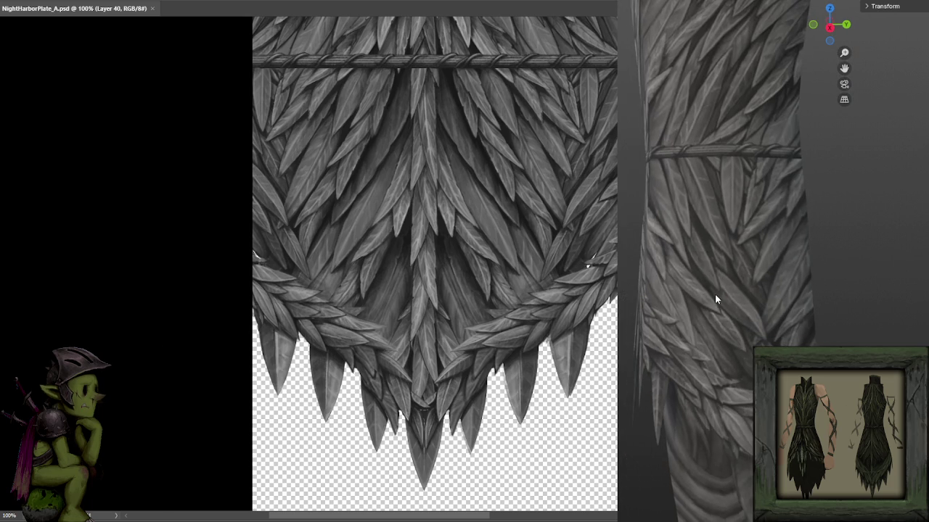
pyautogui.scroll(1, 715, 294)
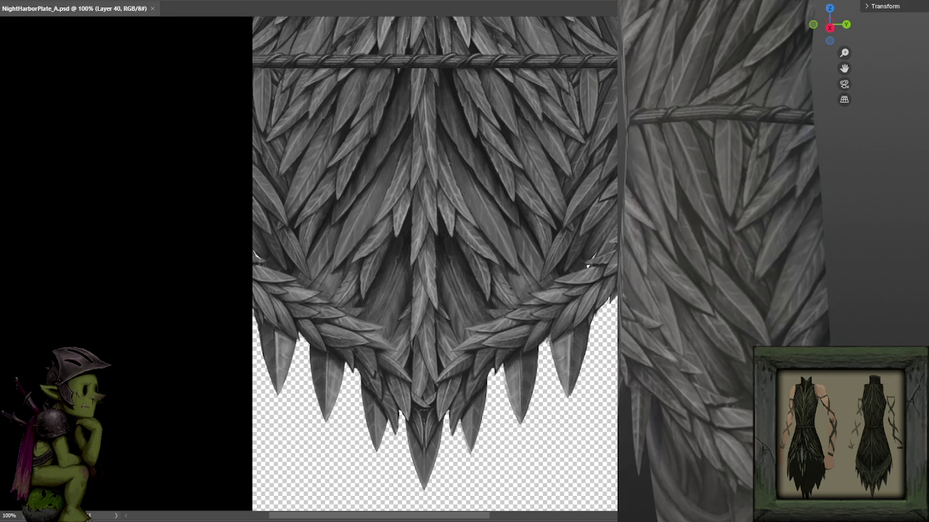
pyautogui.moveTo(699, 395); pyautogui.dragTo(707, 411)
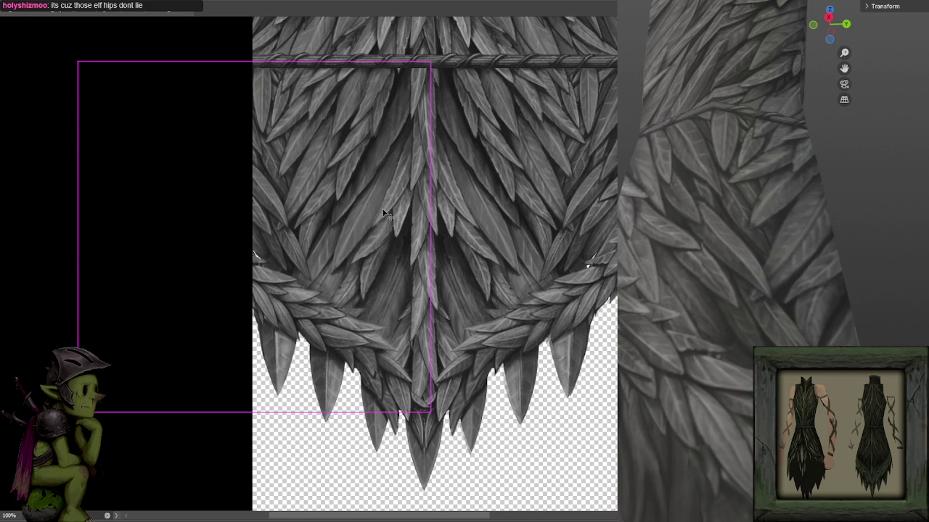
# - View the feather tips at 200% and toggle the mirror painting axis on and off
pyautogui.scroll(2, 385, 212)
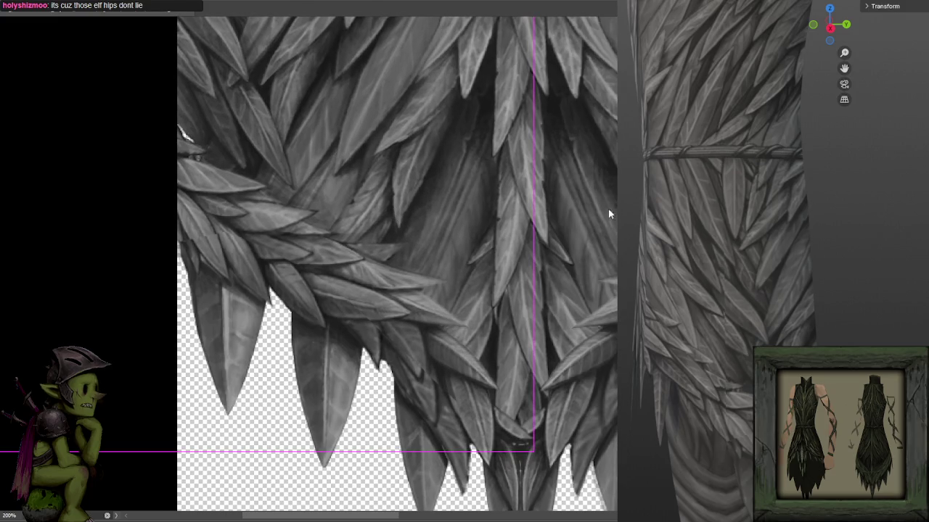
pyautogui.moveTo(487, 218); pyautogui.dragTo(171, 215)
pyautogui.press('m')
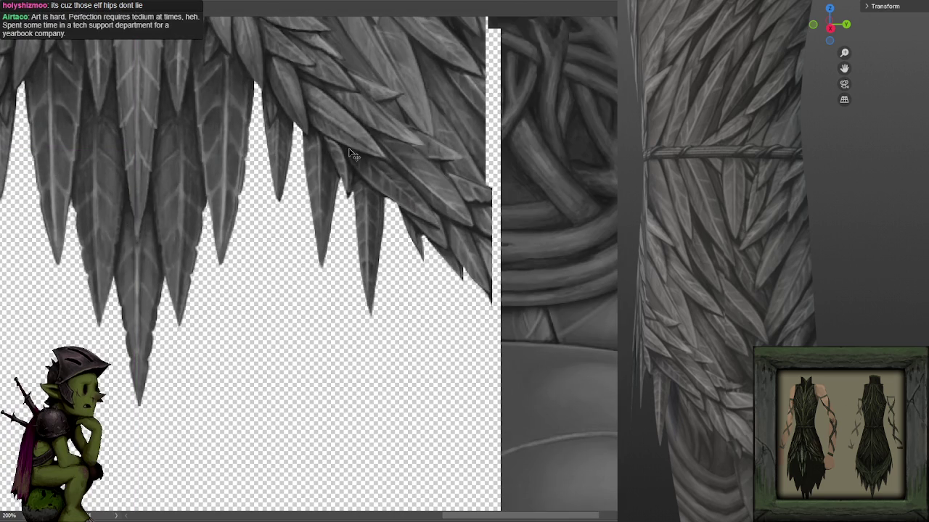
pyautogui.press('m')
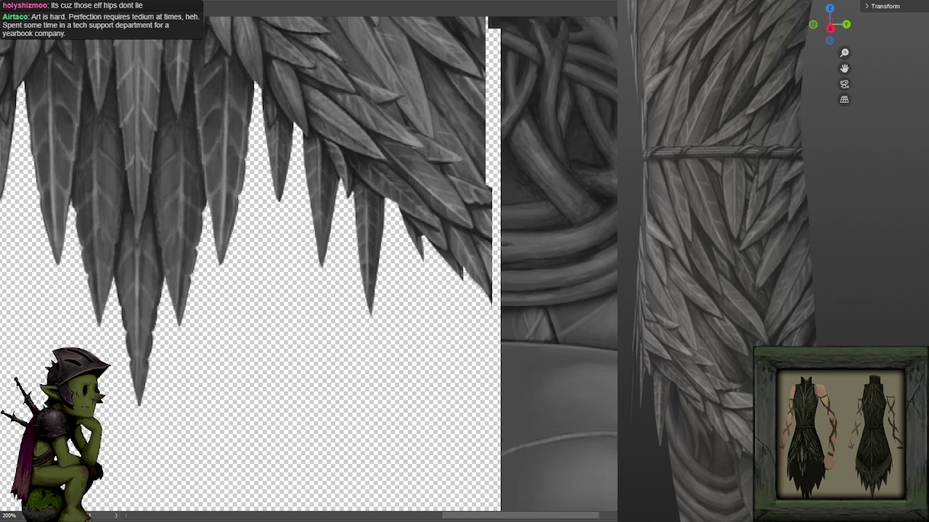
# - Orbit the 3D armor to its front and bring the lower feather fan into view
pyautogui.moveTo(674, 356); pyautogui.dragTo(762, 355)
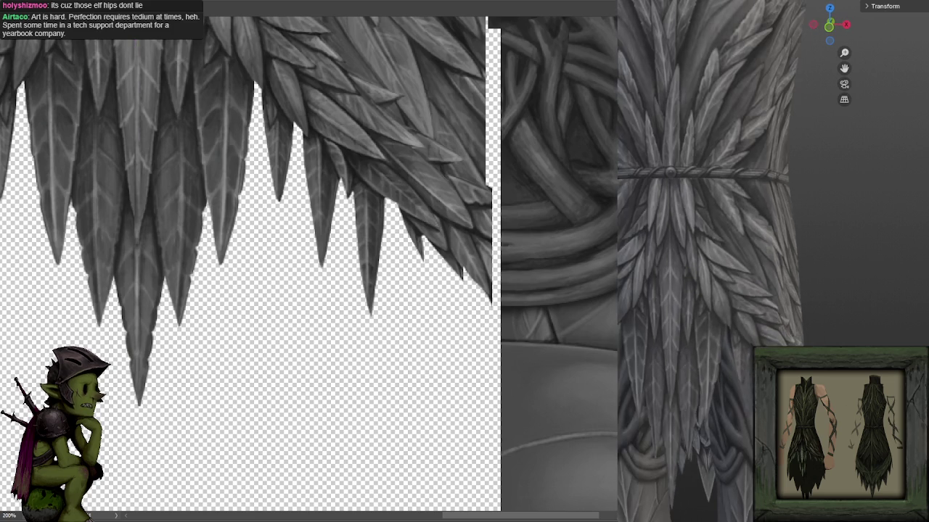
pyautogui.scroll(2, 348, 354)
pyautogui.scroll(1, 349, 354)
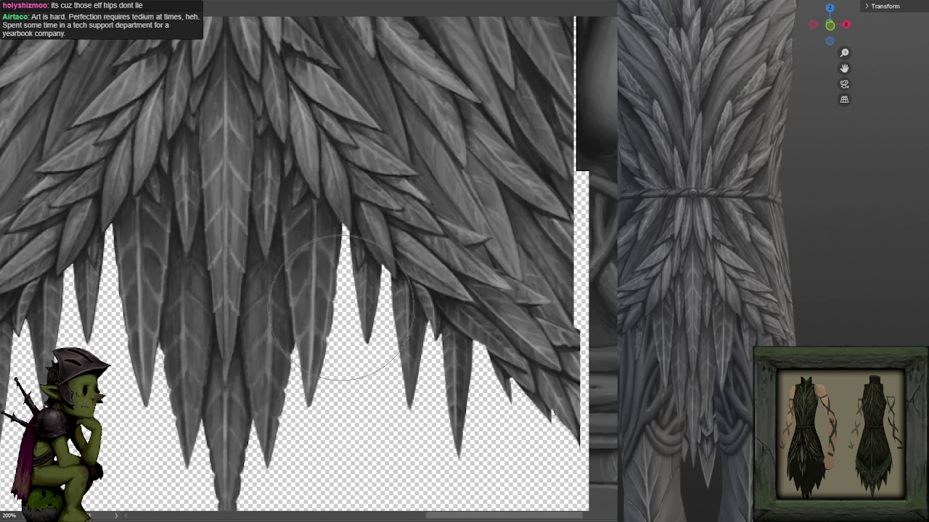
pyautogui.scroll(-2, 263, 174)
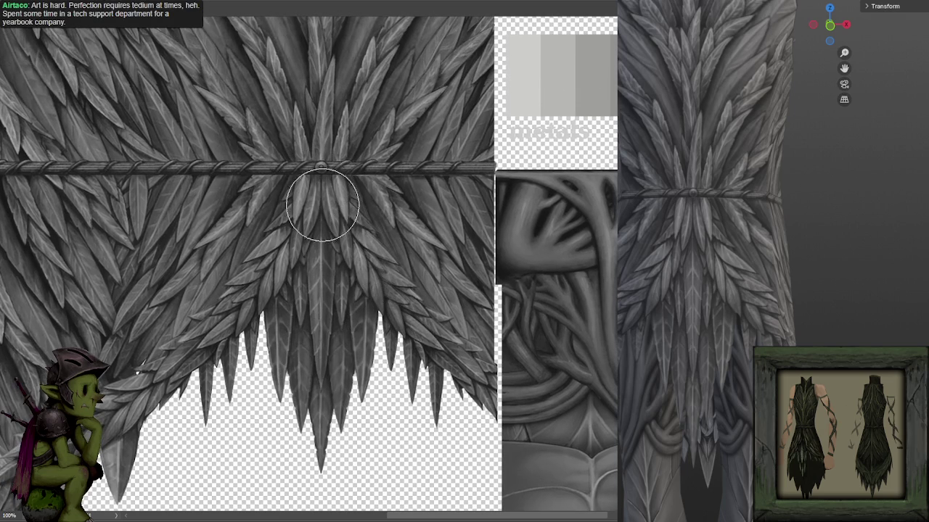
pyautogui.scroll(2, 321, 191)
pyautogui.moveTo(295, 160); pyautogui.dragTo(308, 177)
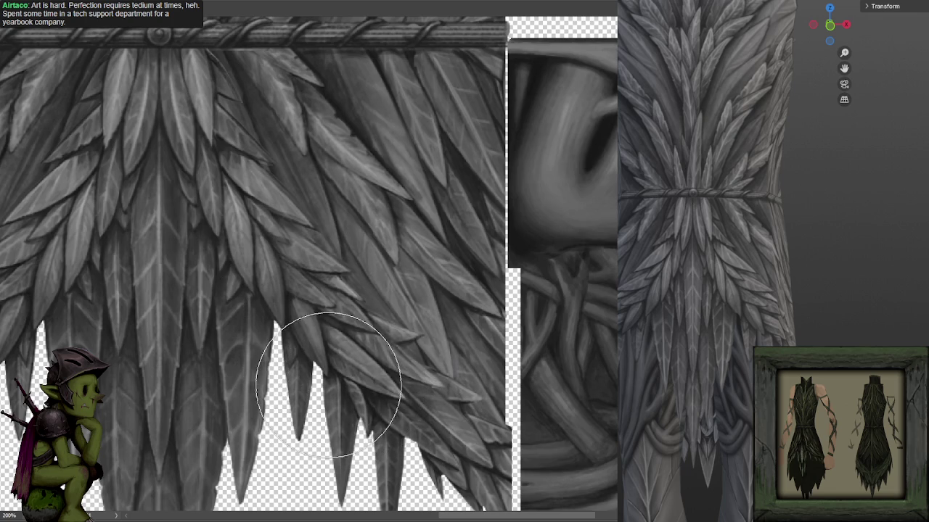
# - Zoom to 300% on the feather tips, pan to the left edge, and orbit the armor sideways
pyautogui.moveTo(330, 384); pyautogui.dragTo(323, 296)
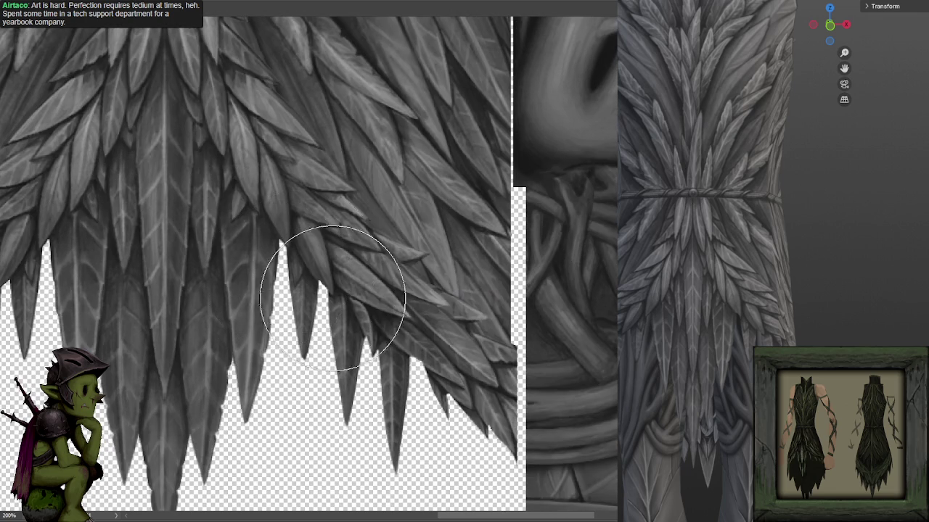
pyautogui.hotkey('ctrl', '+')
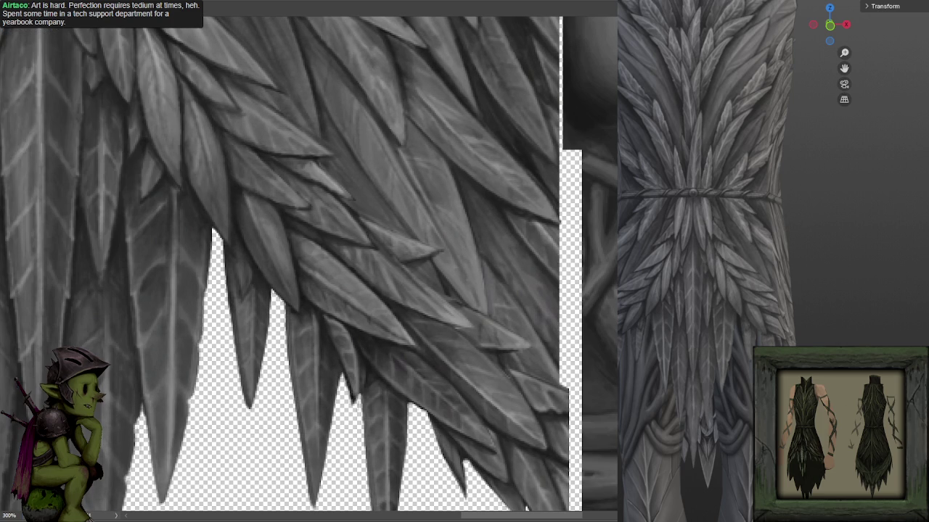
pyautogui.moveTo(794, 296); pyautogui.dragTo(701, 298)
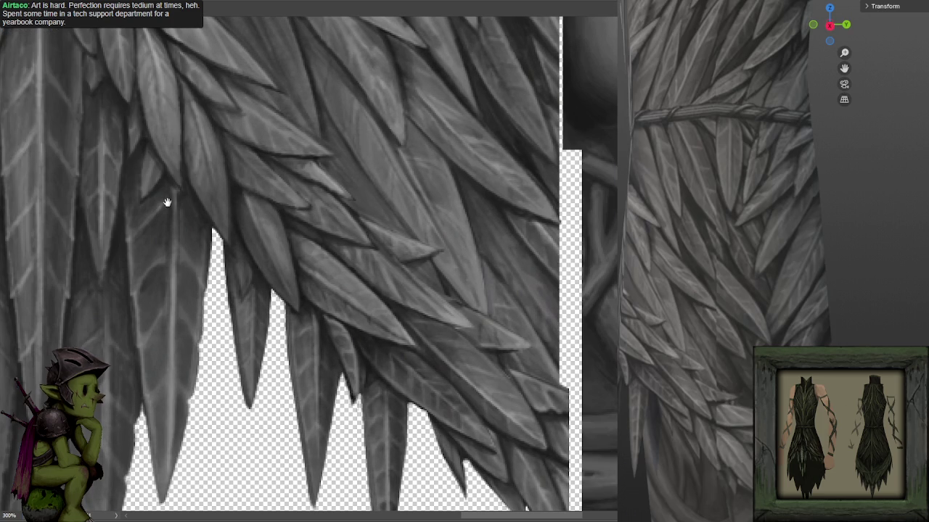
pyautogui.moveTo(170, 201); pyautogui.dragTo(539, 201)
pyautogui.moveTo(300, 210)
pyautogui.mouseDown()
pyautogui.moveTo(527, 224)
pyautogui.moveTo(479, 189)
pyautogui.mouseUp()
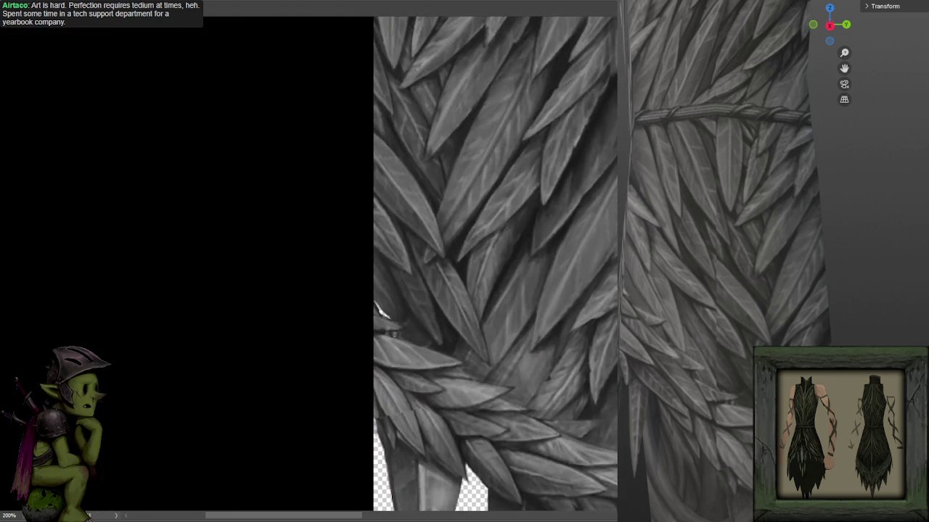
# - With a smaller brush at 300%, paint light highlights over the overlapping garland leaves, then zoom out
pyautogui.scroll(1, 476, 183)
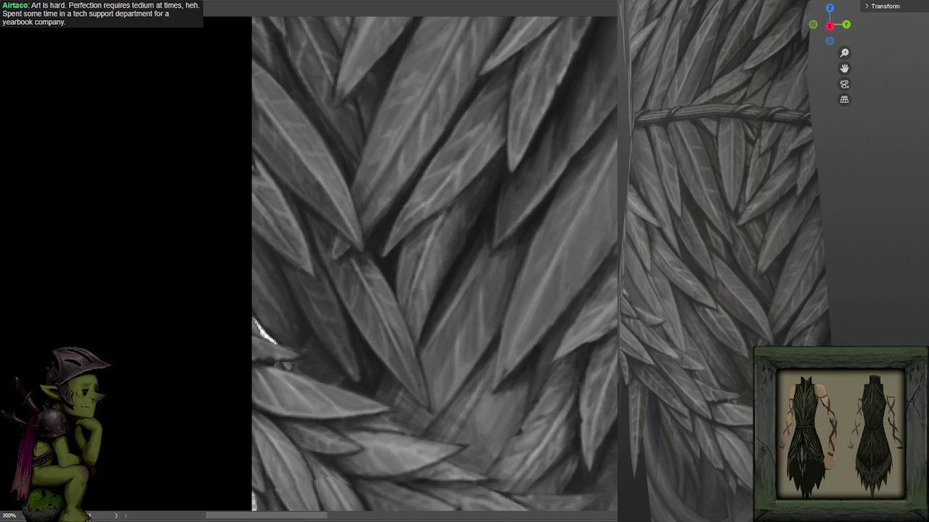
pyautogui.moveTo(405, 370)
pyautogui.mouseDown()
pyautogui.moveTo(397, 160)
pyautogui.moveTo(429, 232)
pyautogui.moveTo(454, 220)
pyautogui.moveTo(396, 211)
pyautogui.mouseUp()
pyautogui.press('b')
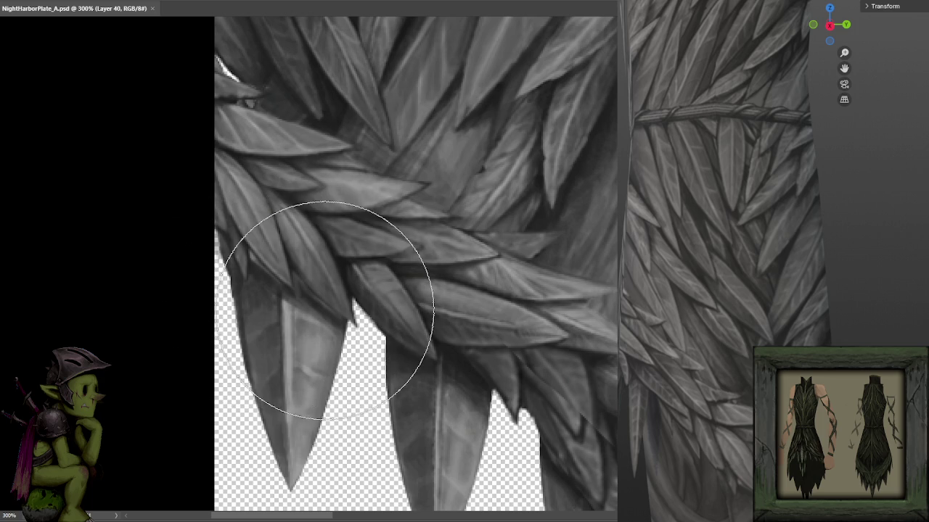
pyautogui.press('[')
pyautogui.press('[')
pyautogui.press('[')
pyautogui.press('[')
pyautogui.press('[')
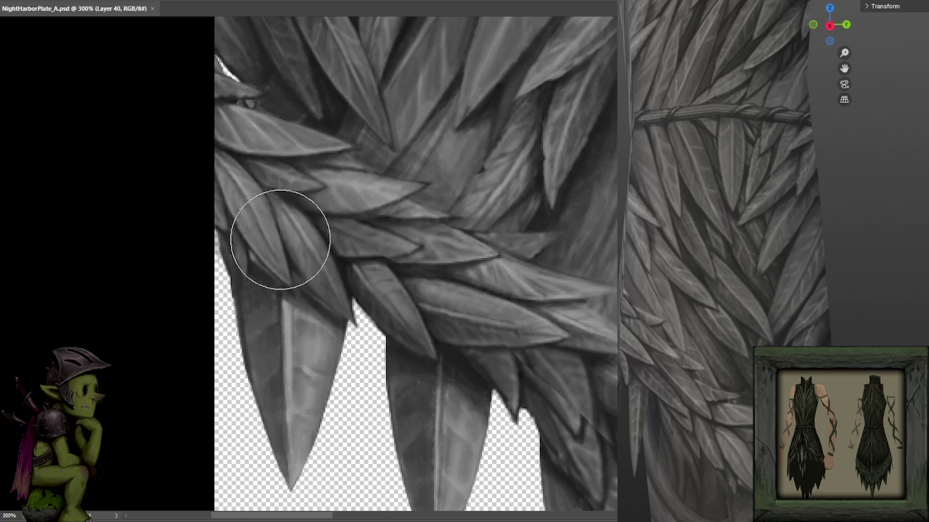
pyautogui.moveTo(284, 242)
pyautogui.mouseDown()
pyautogui.moveTo(404, 315)
pyautogui.moveTo(413, 312)
pyautogui.moveTo(321, 263)
pyautogui.moveTo(408, 290)
pyautogui.moveTo(467, 272)
pyautogui.moveTo(486, 306)
pyautogui.moveTo(590, 291)
pyautogui.moveTo(595, 352)
pyautogui.mouseUp()
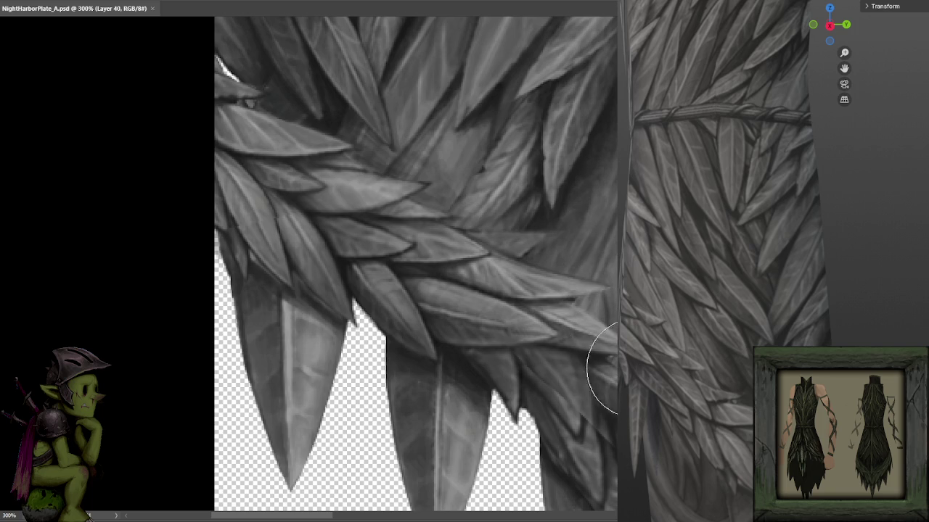
pyautogui.moveTo(532, 260)
pyautogui.mouseDown()
pyautogui.moveTo(509, 339)
pyautogui.moveTo(477, 300)
pyautogui.moveTo(485, 271)
pyautogui.moveTo(483, 284)
pyautogui.moveTo(550, 284)
pyautogui.mouseUp()
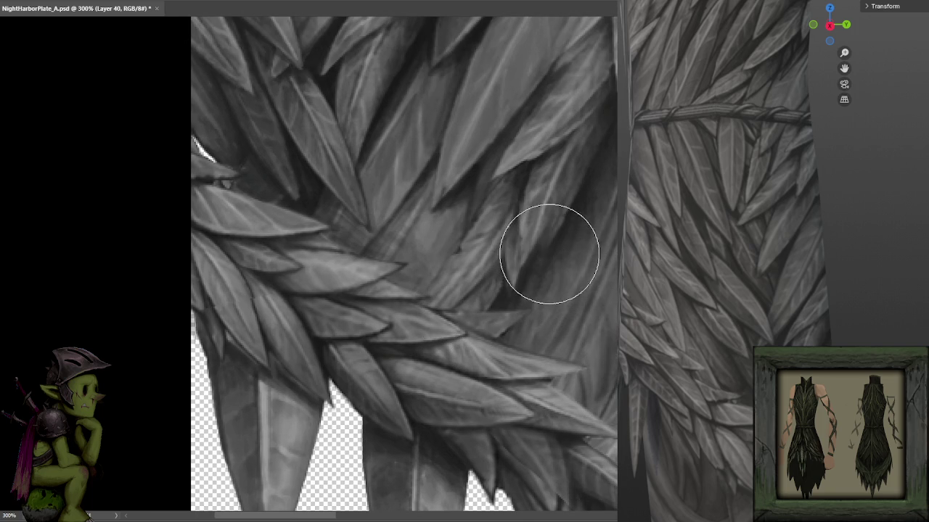
pyautogui.moveTo(587, 227); pyautogui.dragTo(482, 314)
pyautogui.hotkey('ctrl', '-')
pyautogui.hotkey('ctrl', '-')
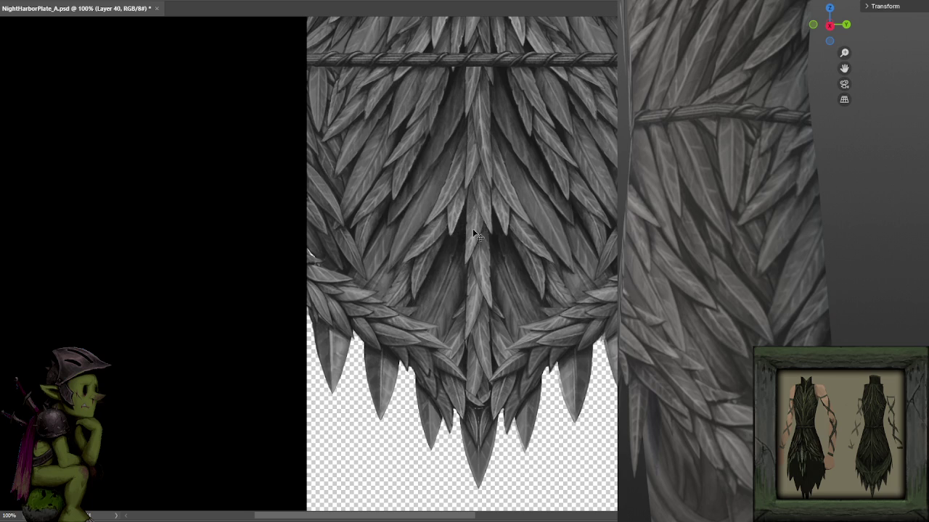
# - Squeeze the Layer 42 central leaf strip to 312 px wide, then check it on the 3D armor
pyautogui.scroll(1, 450, 230)
pyautogui.scroll(-1, 450, 231)
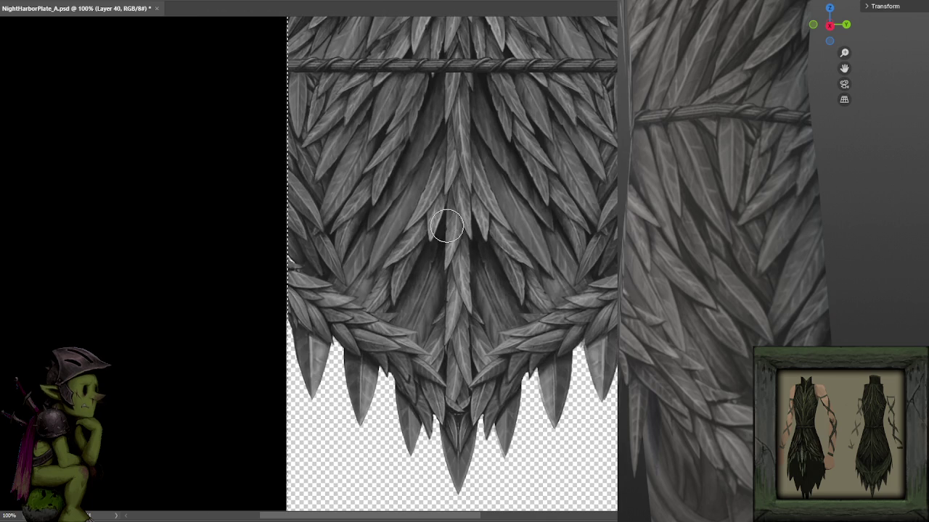
pyautogui.hotkey('ctrl', 'j')
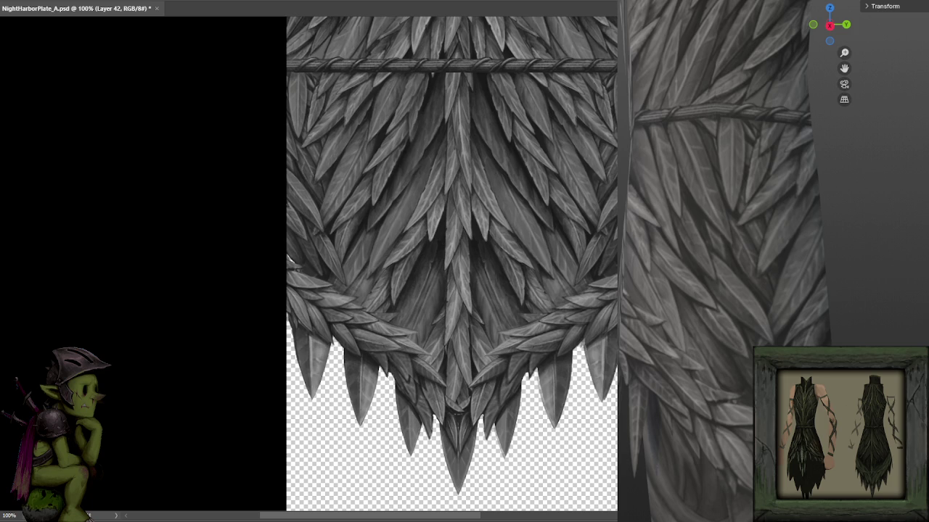
pyautogui.hotkey('ctrl', 't')
pyautogui.scroll(1, 418, 225)
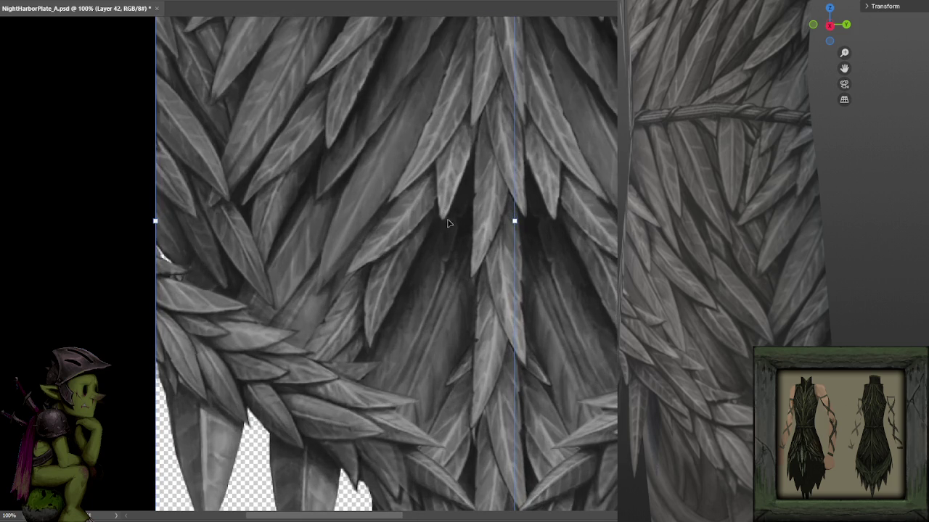
pyautogui.moveTo(516, 220); pyautogui.dragTo(493, 220)
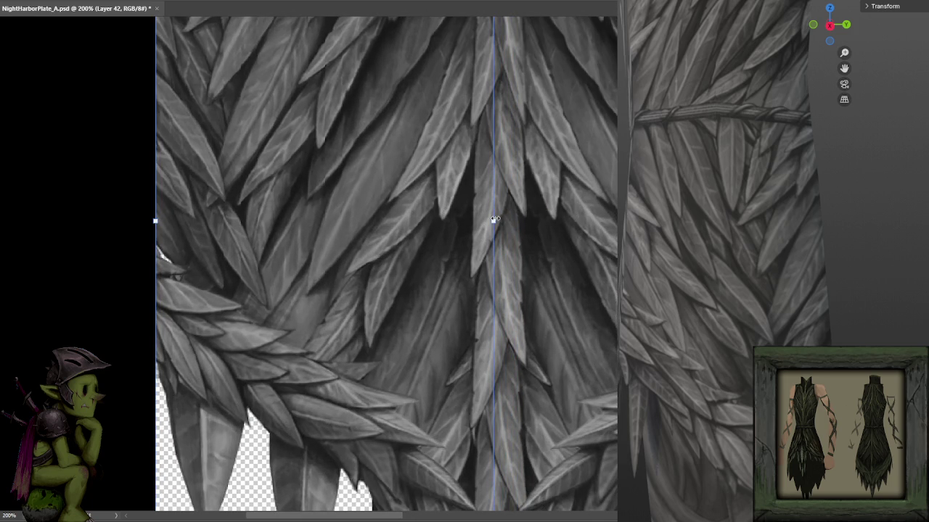
pyautogui.moveTo(492, 219); pyautogui.dragTo(489, 219)
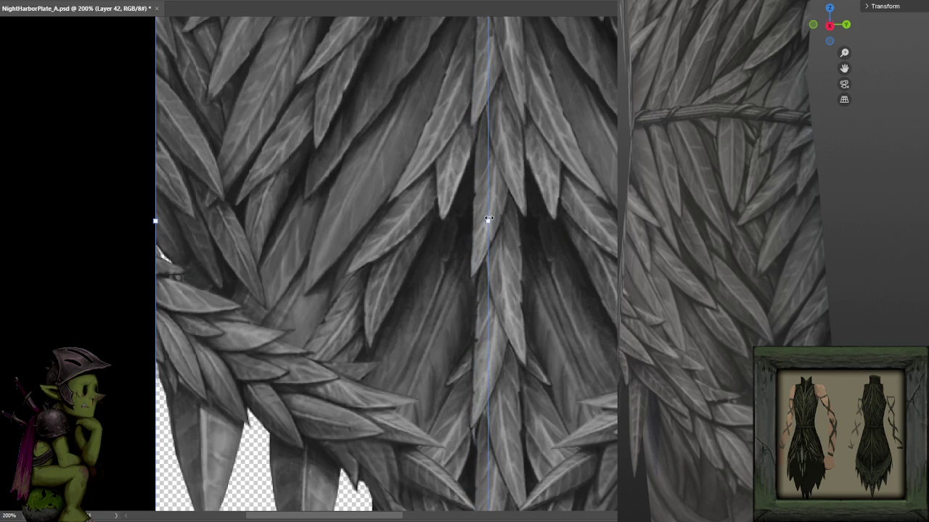
pyautogui.press('Return')
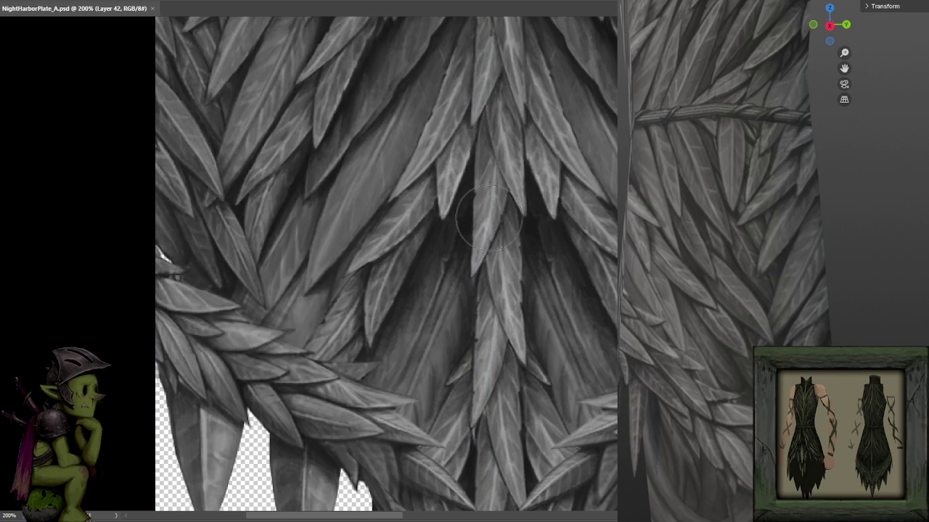
pyautogui.press('b')
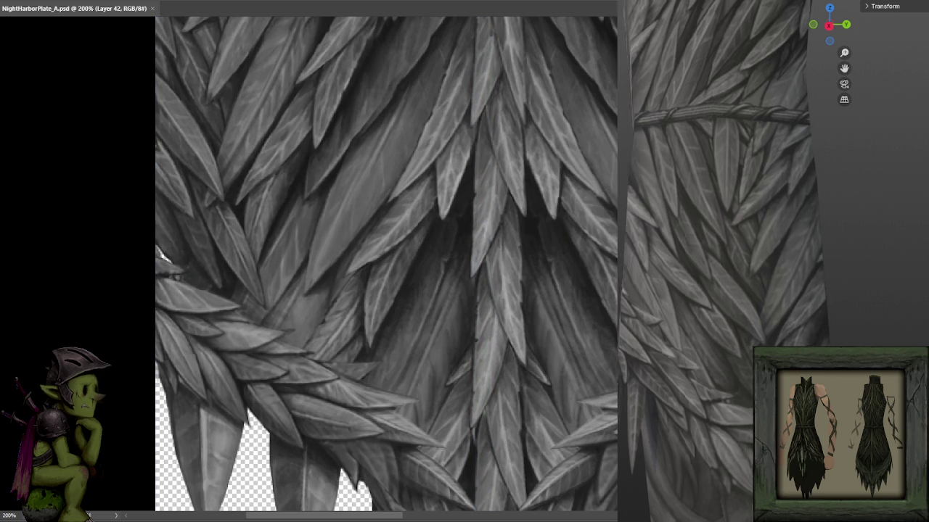
pyautogui.moveTo(762, 253)
pyautogui.mouseDown()
pyautogui.moveTo(870, 250)
pyautogui.moveTo(877, 267)
pyautogui.moveTo(837, 274)
pyautogui.mouseUp()
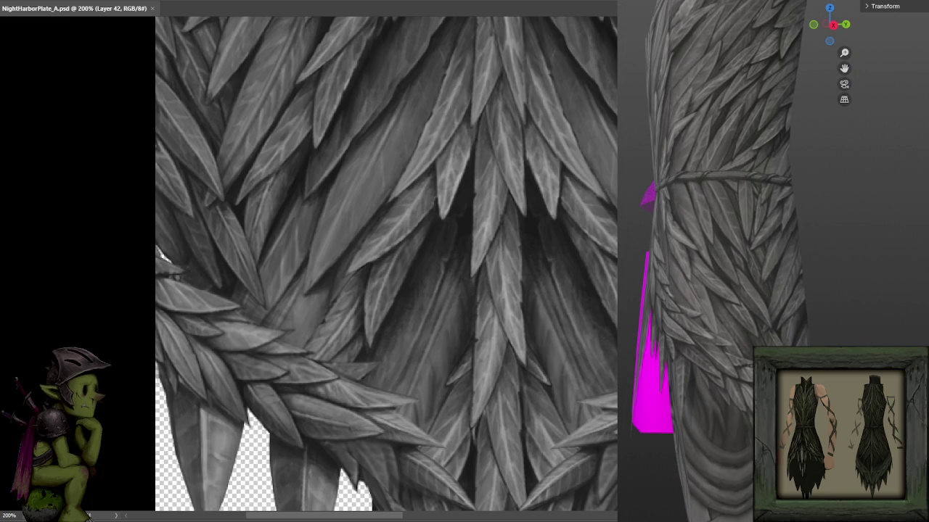
pyautogui.scroll(3, 757, 328)
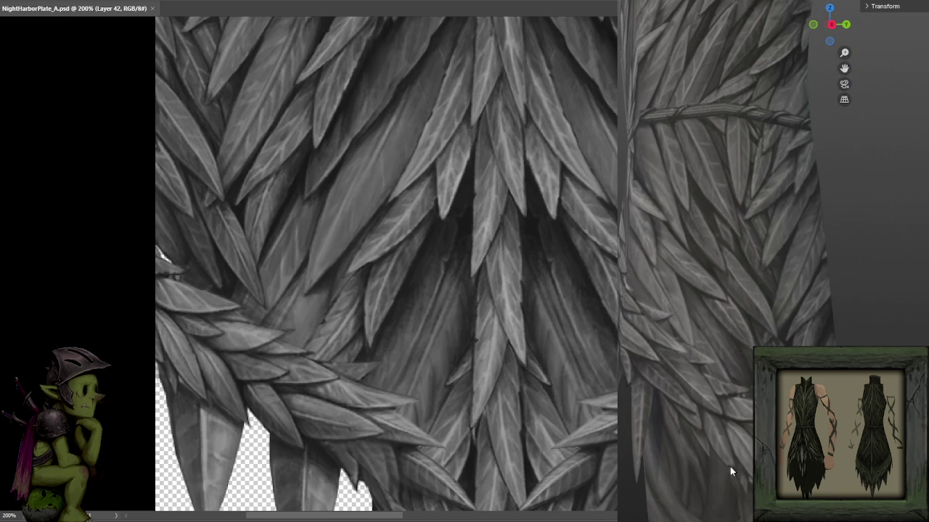
pyautogui.scroll(2, 743, 448)
pyautogui.scroll(2, 726, 459)
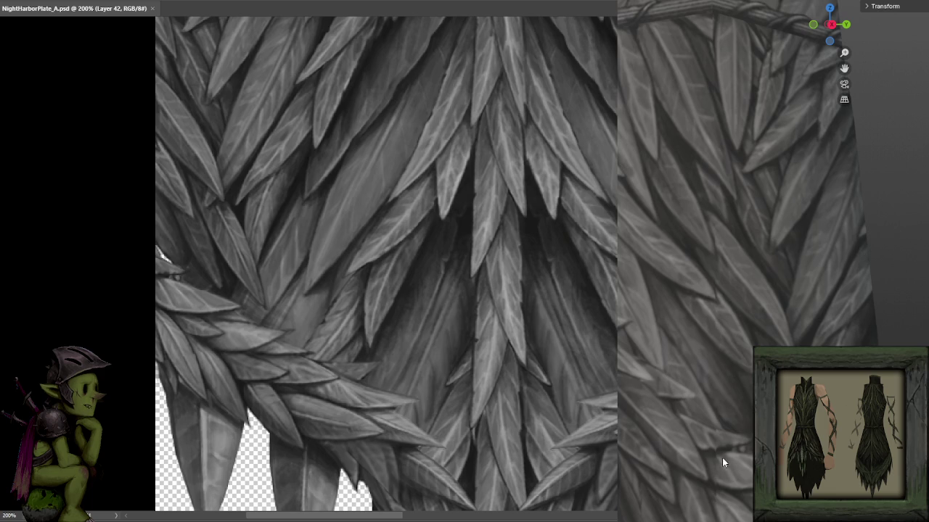
pyautogui.scroll(-5, 732, 388)
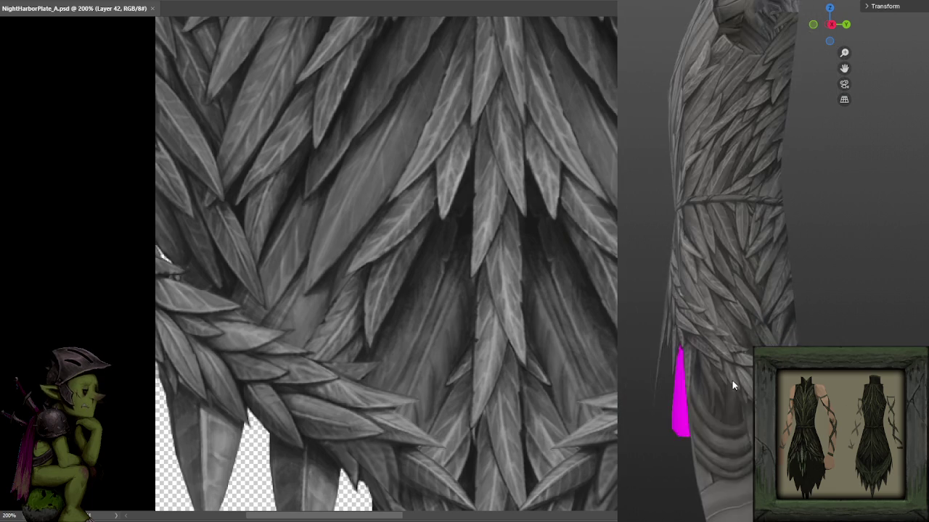
pyautogui.scroll(-3, 731, 371)
pyautogui.scroll(-2, 714, 354)
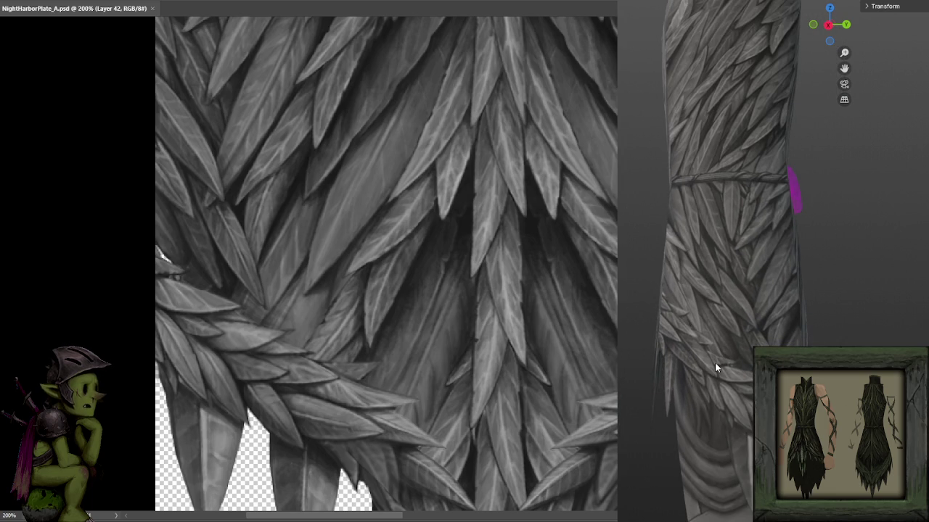
pyautogui.scroll(2, 720, 363)
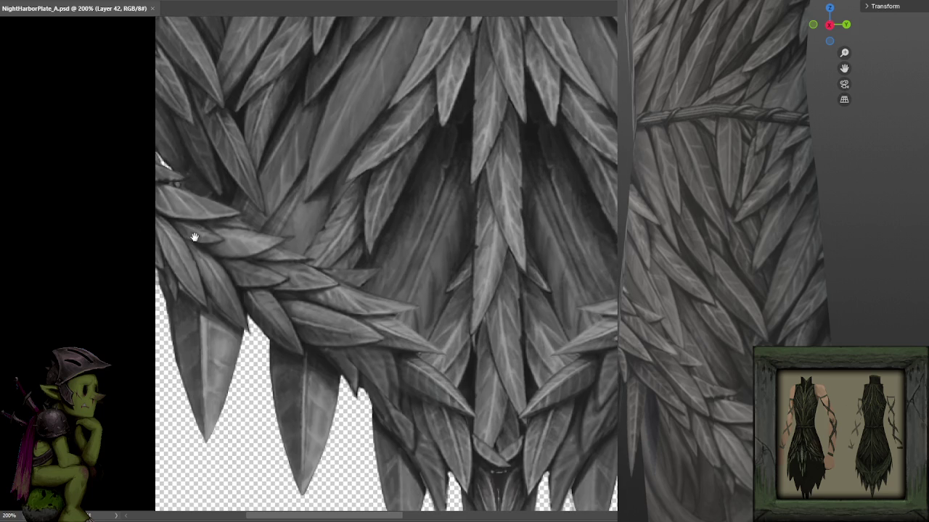
pyautogui.scroll(-3, 191, 240)
pyautogui.click(157, 154)
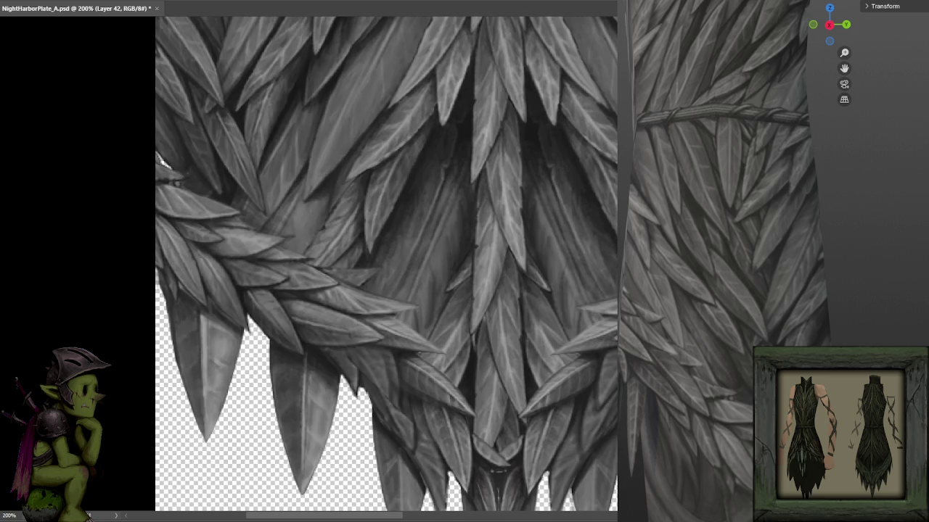
# - Save, then darken the leaves just below the rope belt with a smaller brush
pyautogui.hotkey('ctrl', 's')
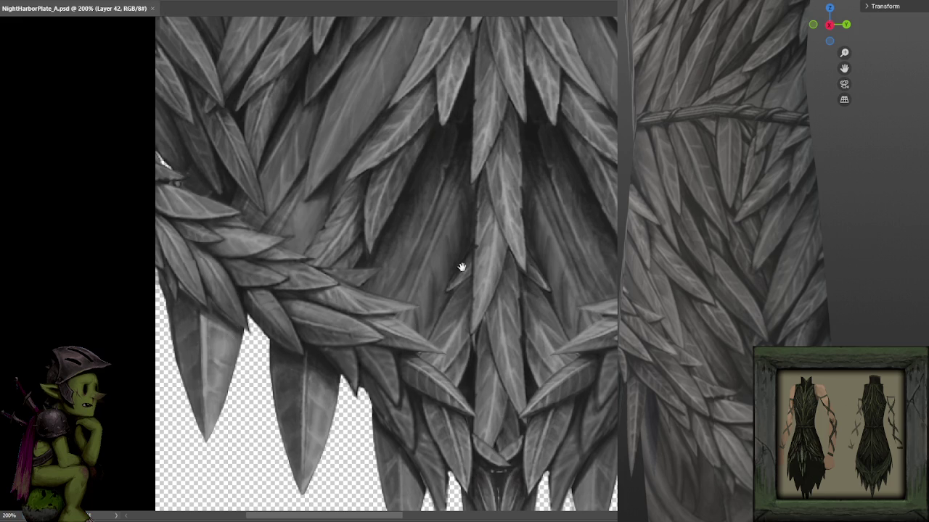
pyautogui.hotkey('ctrl', '-')
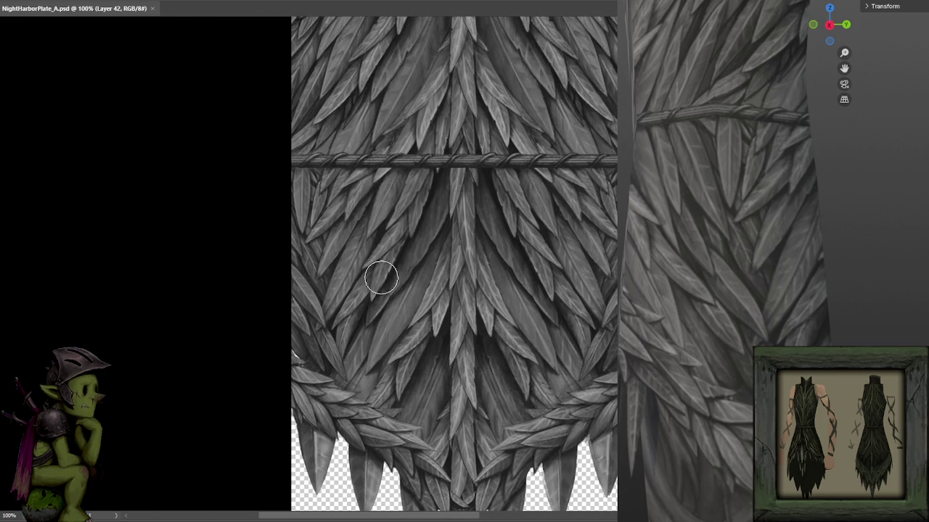
pyautogui.hotkey('ctrl', '+')
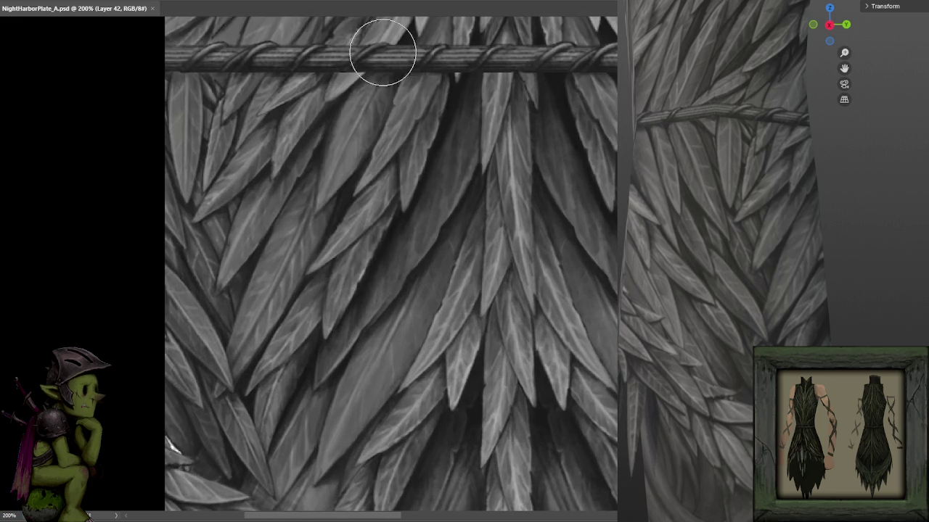
pyautogui.moveTo(336, 97)
pyautogui.mouseDown()
pyautogui.moveTo(373, 108)
pyautogui.moveTo(326, 141)
pyautogui.moveTo(396, 111)
pyautogui.moveTo(414, 176)
pyautogui.moveTo(353, 284)
pyautogui.moveTo(376, 353)
pyautogui.mouseUp()
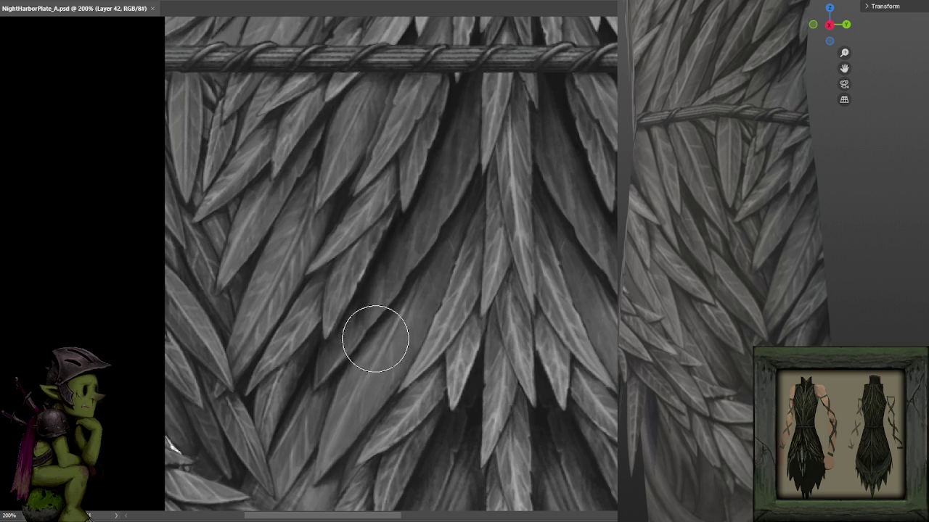
pyautogui.moveTo(376, 257)
pyautogui.mouseDown()
pyautogui.moveTo(428, 165)
pyautogui.moveTo(437, 218)
pyautogui.moveTo(377, 166)
pyautogui.moveTo(353, 201)
pyautogui.moveTo(384, 152)
pyautogui.moveTo(402, 154)
pyautogui.moveTo(409, 170)
pyautogui.mouseUp()
pyautogui.press('[')
pyautogui.moveTo(392, 138); pyautogui.dragTo(370, 196)
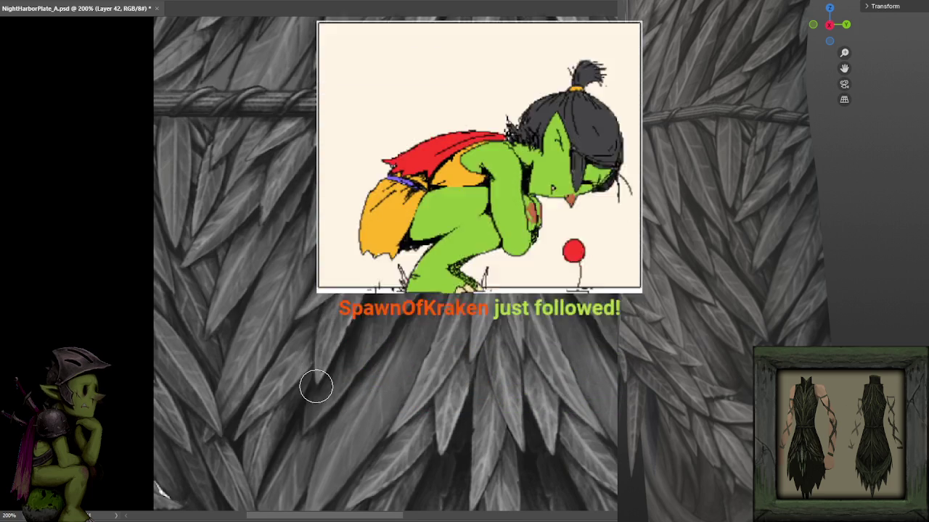
# - Zoom out to the whole leaf texture and save NightHarborPlate_A.psd
pyautogui.moveTo(353, 380); pyautogui.dragTo(433, 283)
pyautogui.hotkey('ctrl', '-')
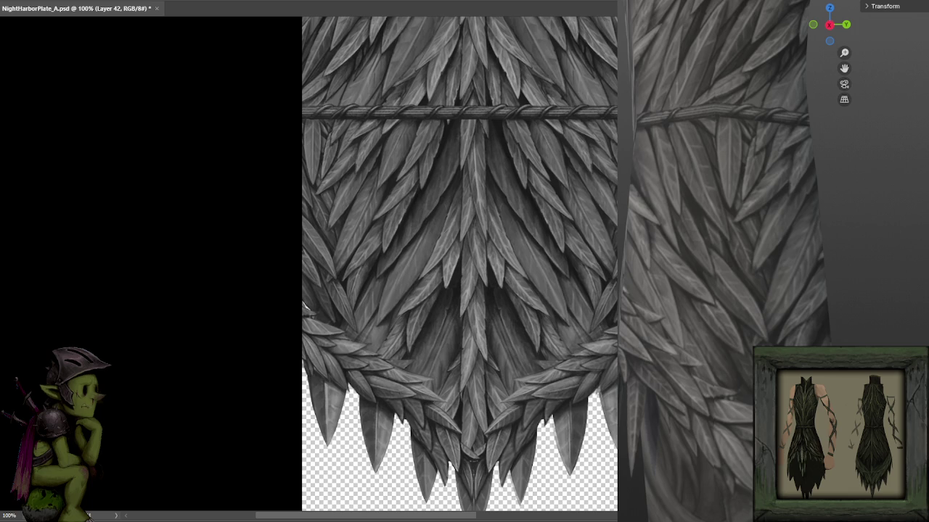
pyautogui.hotkey('ctrl', 's')
pyautogui.click(657, 7)
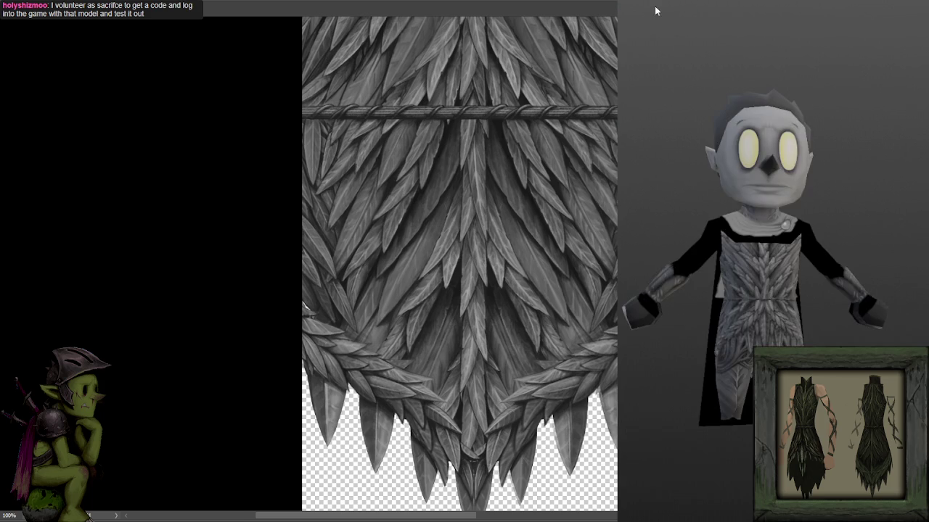
# - Orbit and zoom the 3D view onto the feathered garment and white cloth
pyautogui.scroll(5, 769, 217)
pyautogui.moveTo(755, 228)
pyautogui.mouseDown()
pyautogui.moveTo(721, 229)
pyautogui.moveTo(757, 262)
pyautogui.mouseUp()
pyautogui.scroll(3, 719, 242)
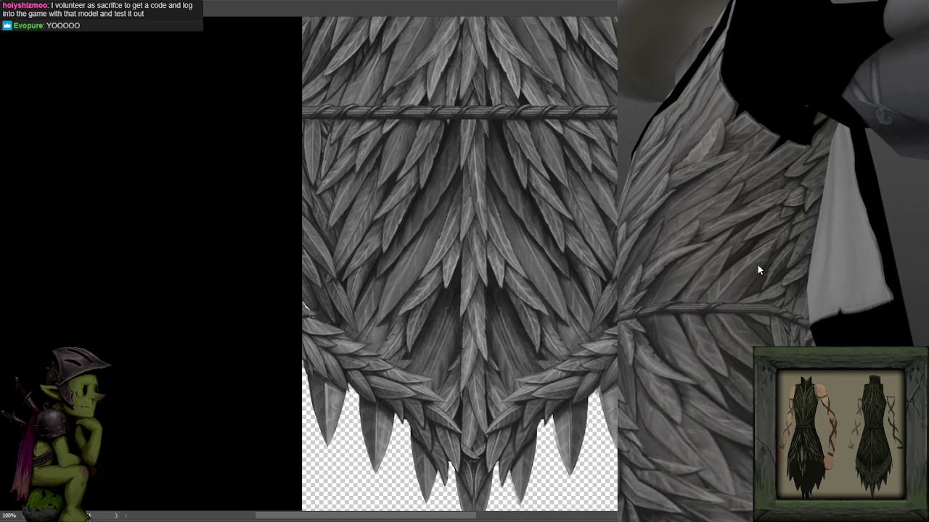
pyautogui.moveTo(783, 320)
pyautogui.mouseDown()
pyautogui.moveTo(730, 205)
pyautogui.moveTo(738, 244)
pyautogui.moveTo(813, 321)
pyautogui.moveTo(804, 336)
pyautogui.moveTo(694, 348)
pyautogui.moveTo(725, 240)
pyautogui.moveTo(688, 249)
pyautogui.moveTo(718, 248)
pyautogui.moveTo(695, 253)
pyautogui.mouseUp()
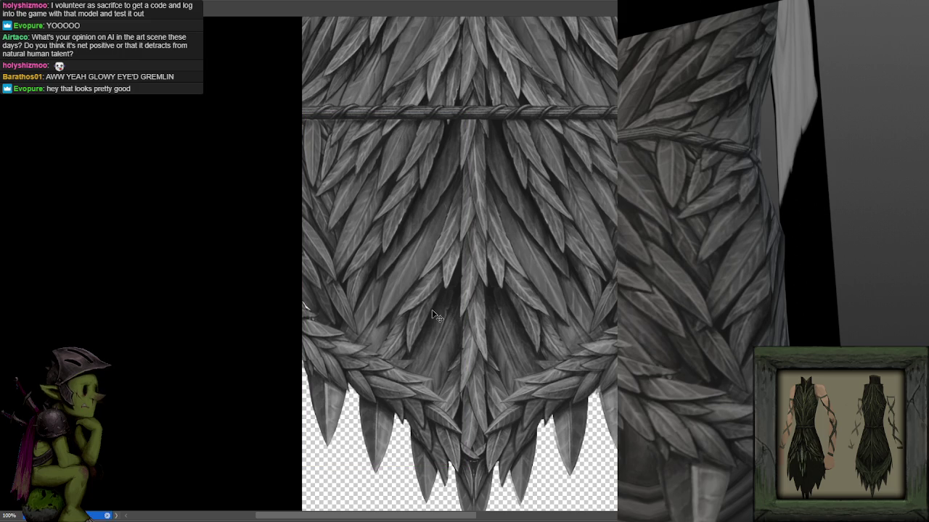
# - Switch to the Move tool and scroll the texture canvas down and to the right
pyautogui.press('v')
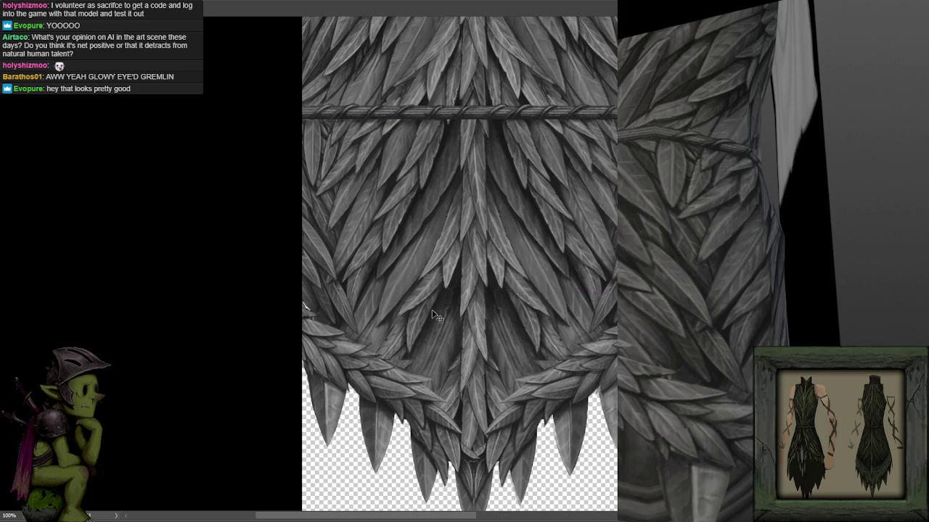
pyautogui.scroll(-1, 212, 249)
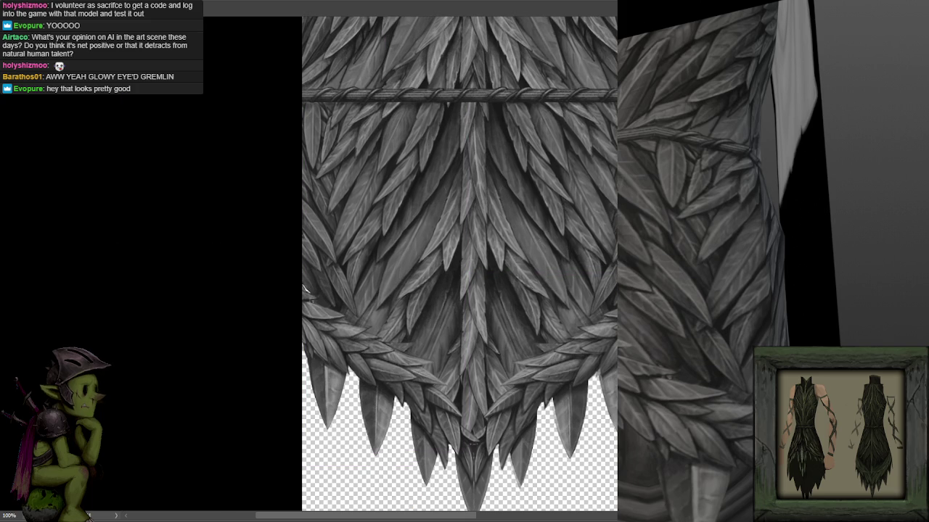
pyautogui.hscroll(5, 423, 254)
pyautogui.scroll(-2, 406, 254)
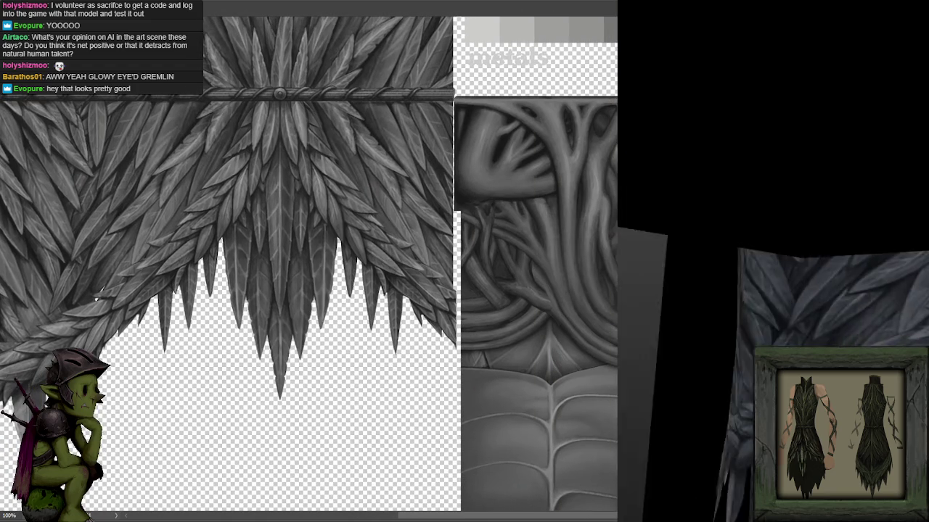
pyautogui.scroll(2, 474, 218)
pyautogui.scroll(1, 336, 249)
pyautogui.scroll(2, 430, 244)
pyautogui.hotkey('ctrl', 'z')
pyautogui.hotkey('ctrl', 'z')
pyautogui.hotkey('ctrl', 'z')
pyautogui.hotkey('ctrl', 'z')
pyautogui.hotkey('ctrl', 'z')
pyautogui.hotkey('ctrl', 'z')
pyautogui.hotkey('ctrl', 'z')
pyautogui.hotkey('ctrl', 'z')
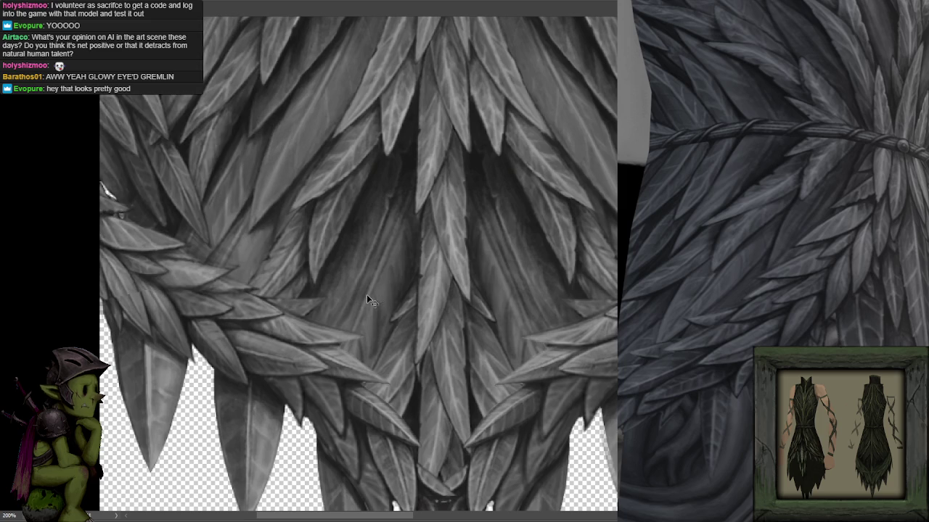
pyautogui.moveTo(786, 299); pyautogui.dragTo(774, 279)
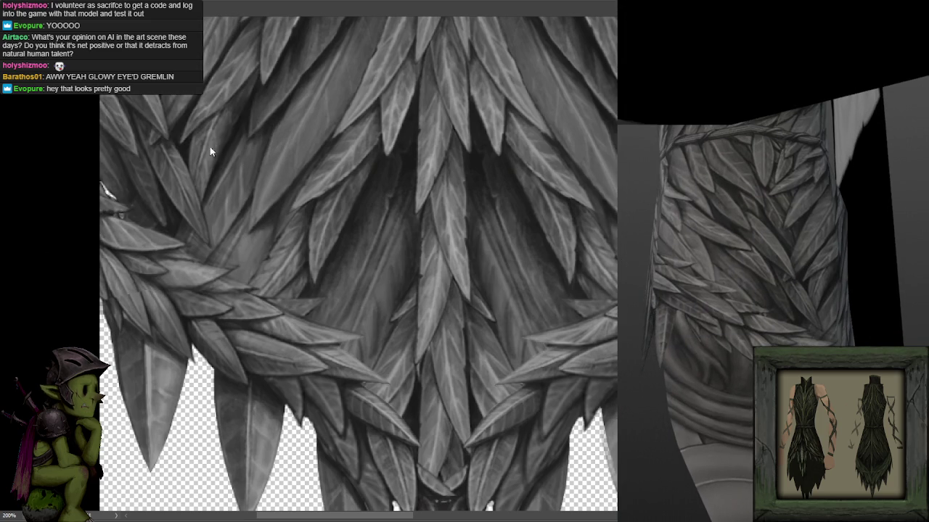
pyautogui.hotkey('ctrl', 'z')
pyautogui.hotkey('ctrl', 'z')
pyautogui.hotkey('ctrl', 'z')
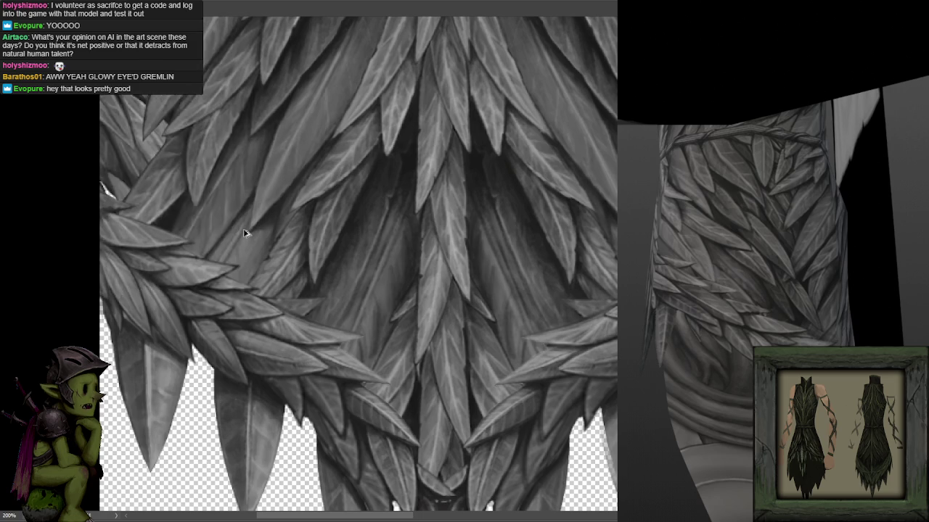
pyautogui.hotkey('ctrl', 'z')
pyautogui.hotkey('ctrl', 'z')
pyautogui.hotkey('ctrl', 'z')
pyautogui.hotkey('ctrl', 'z')
pyautogui.hotkey('ctrl', 'z')
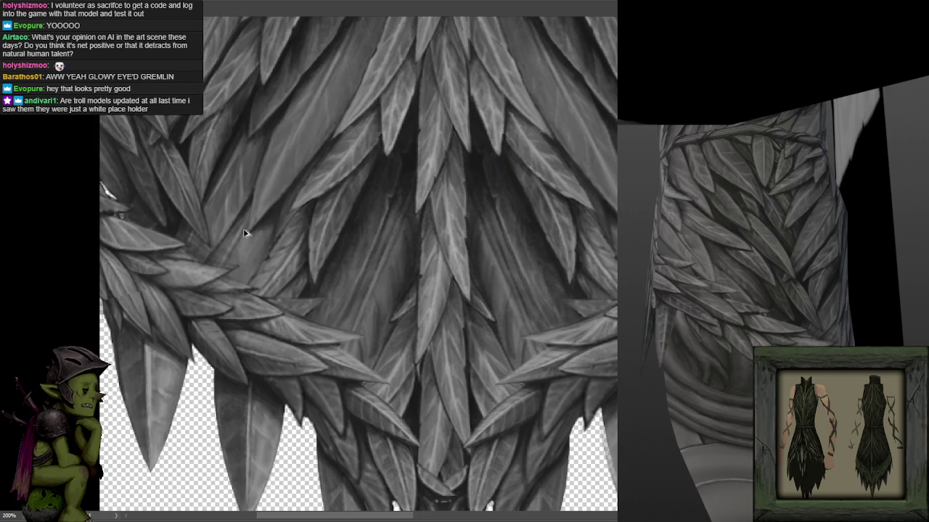
pyautogui.hotkey('ctrl', 'z')
pyautogui.hotkey('ctrl', 'z')
pyautogui.hotkey('ctrl', 'z')
pyautogui.hotkey('ctrl', 'z')
pyautogui.hotkey('ctrl', 'z')
pyautogui.hotkey('ctrl', 'z')
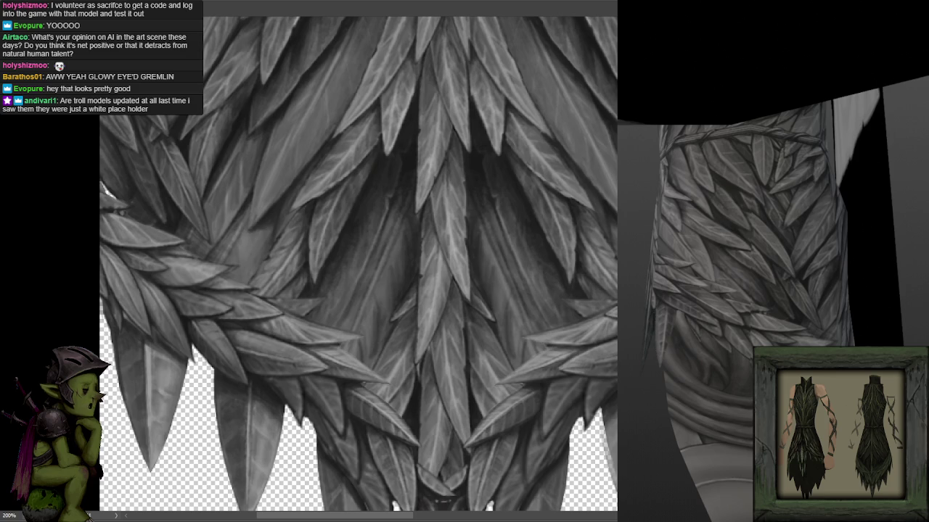
pyautogui.moveTo(776, 262)
pyautogui.mouseDown()
pyautogui.moveTo(801, 289)
pyautogui.moveTo(780, 282)
pyautogui.moveTo(762, 254)
pyautogui.moveTo(757, 288)
pyautogui.moveTo(921, 291)
pyautogui.moveTo(873, 276)
pyautogui.moveTo(861, 314)
pyautogui.moveTo(868, 313)
pyautogui.mouseUp()
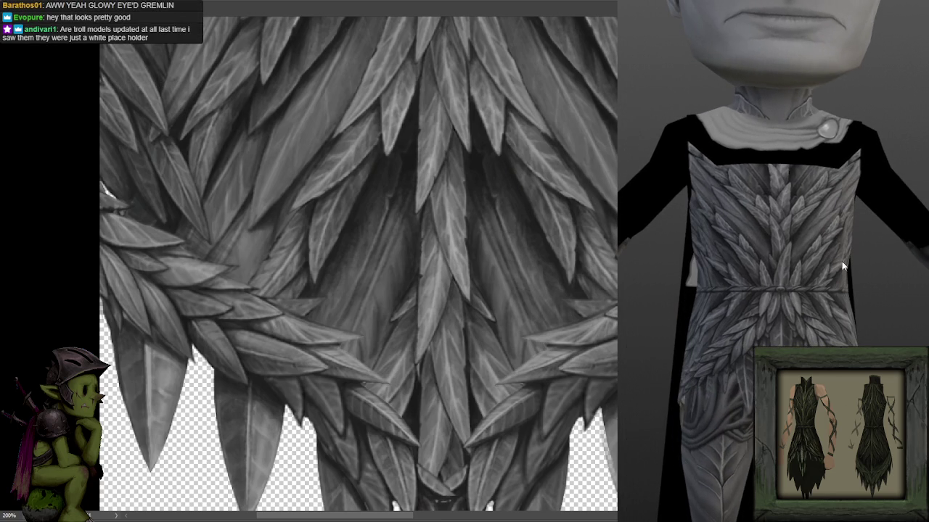
# - Dismiss the 3D-view export menu and bring up the recent .blend files list
pyautogui.scroll(-5, 729, 149)
pyautogui.scroll(3, 834, 248)
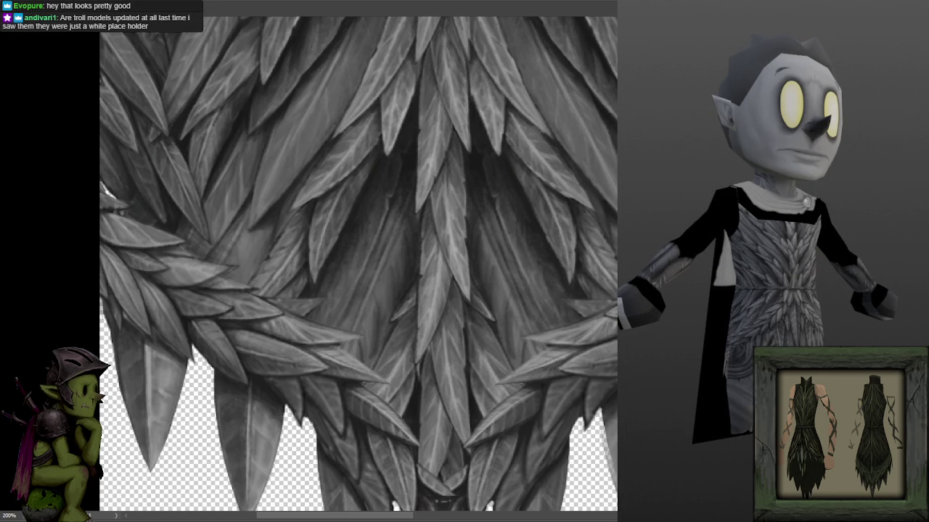
pyautogui.rightClick(618, 116)
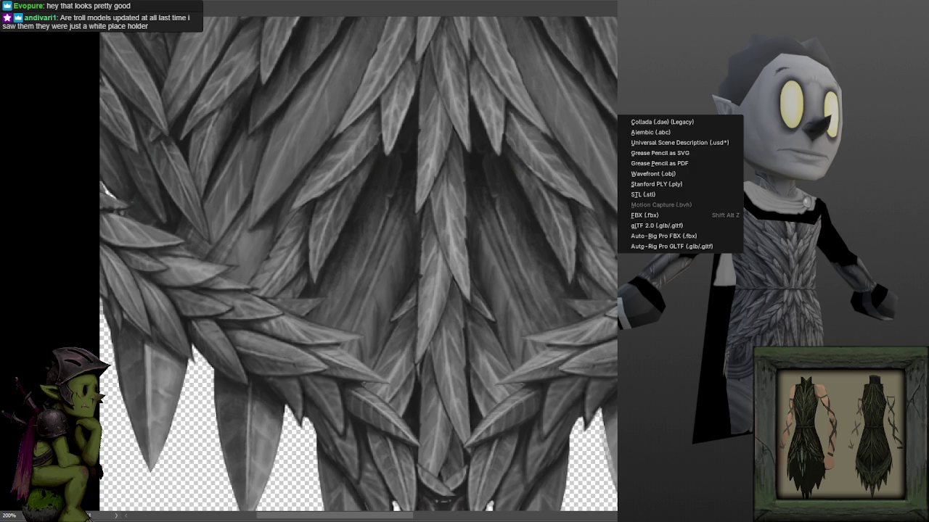
pyautogui.click(657, 174)
pyautogui.hotkey('ctrl', 'shift', 'o')
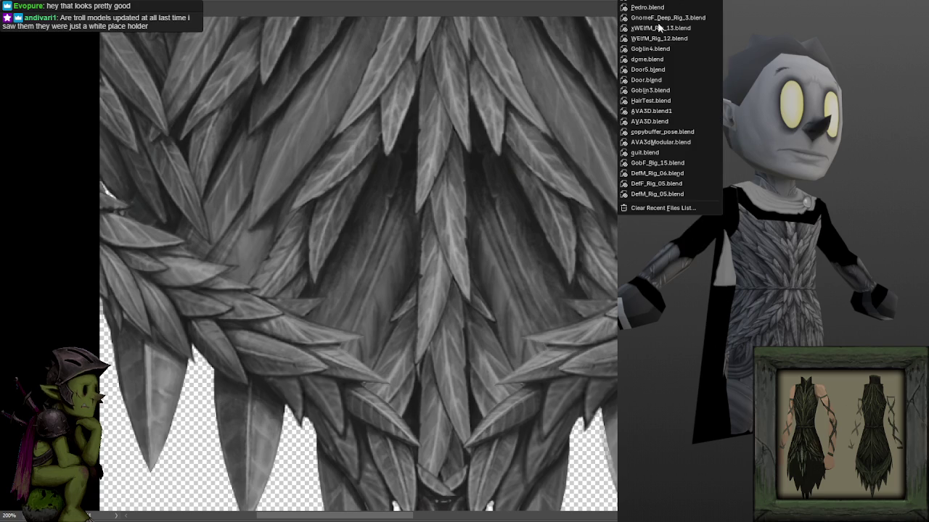
pyautogui.scroll(5, 879, 206)
pyautogui.scroll(2, 863, 214)
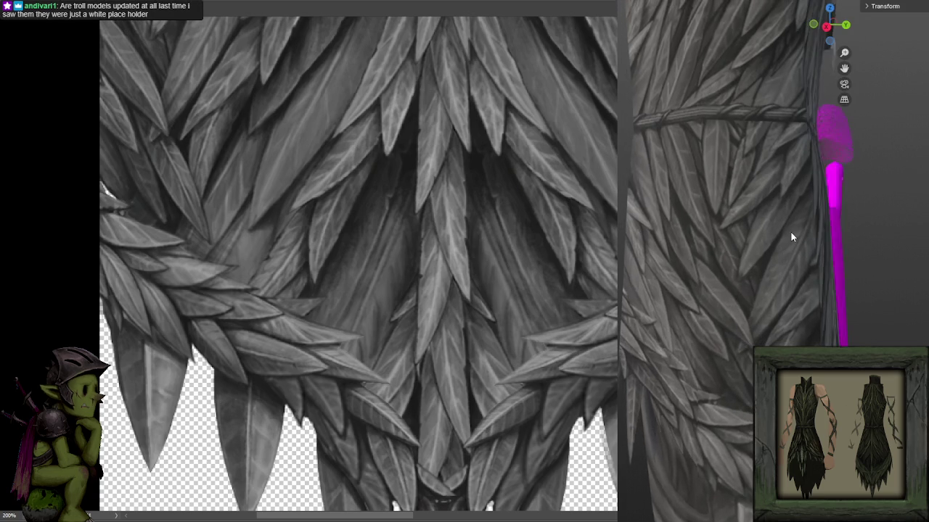
pyautogui.scroll(1, 791, 233)
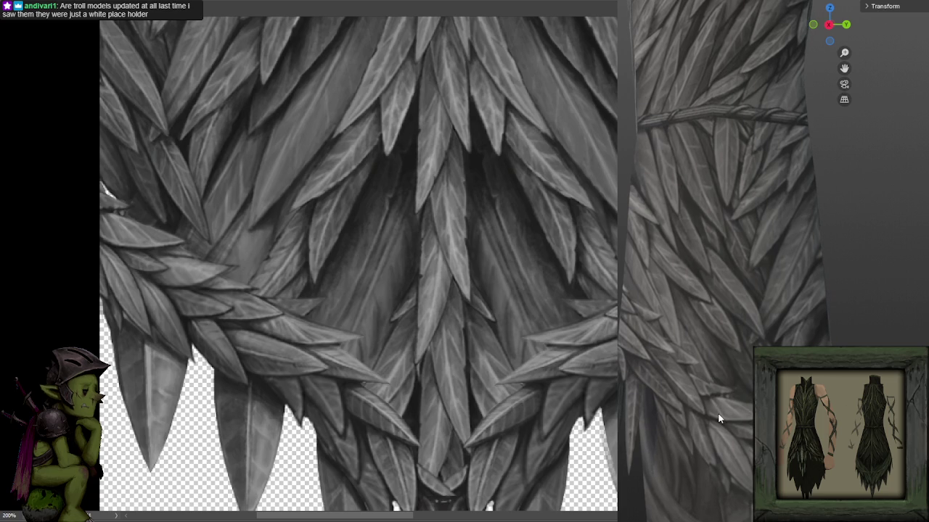
pyautogui.scroll(-2, 230, 181)
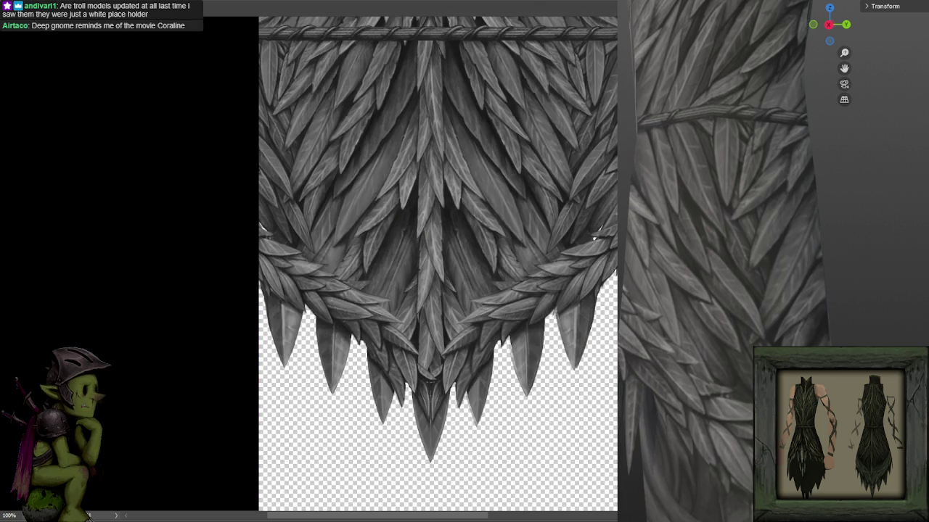
pyautogui.scroll(2, 281, 259)
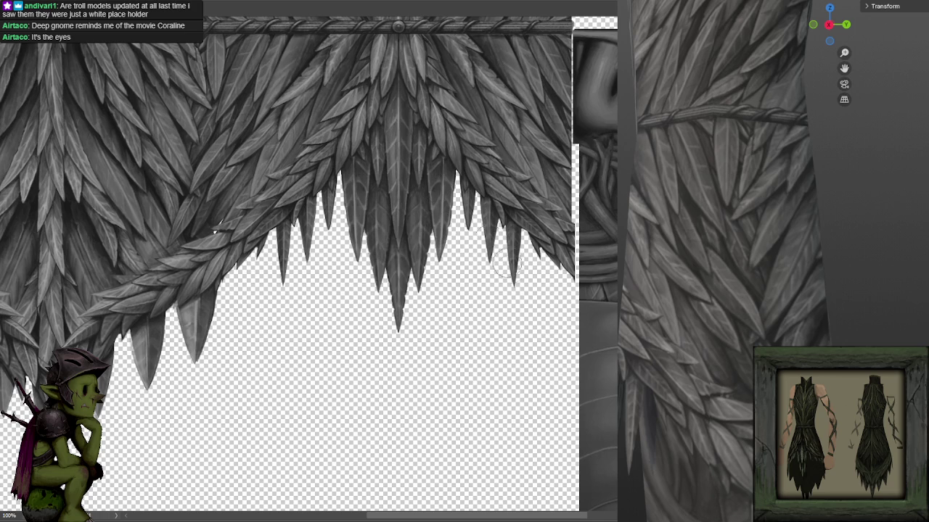
pyautogui.scroll(3, 494, 377)
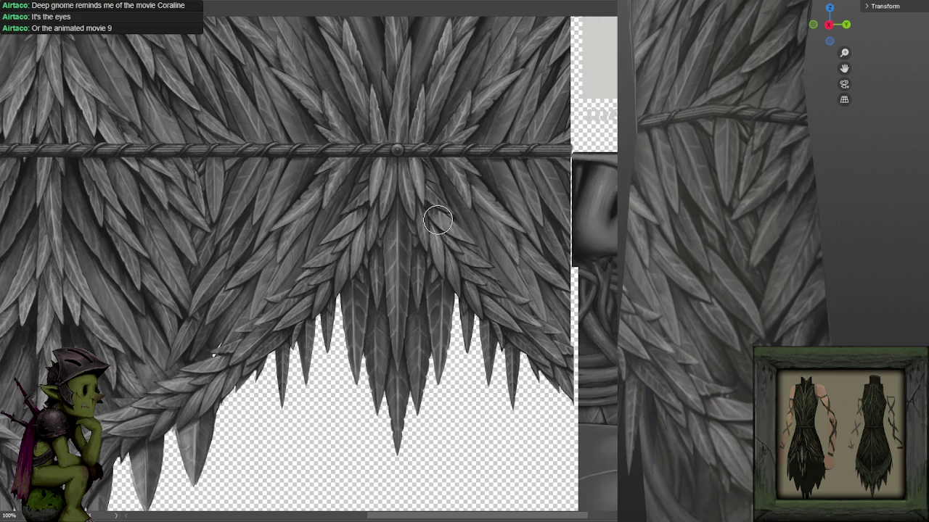
pyautogui.scroll(-3, 371, 210)
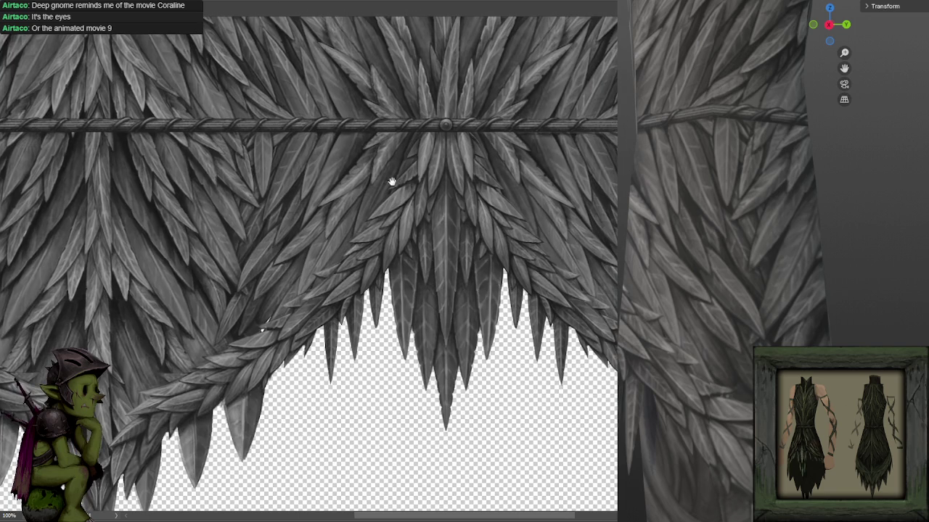
pyautogui.moveTo(527, 167)
pyautogui.mouseDown()
pyautogui.moveTo(513, 170)
pyautogui.moveTo(559, 276)
pyautogui.mouseUp()
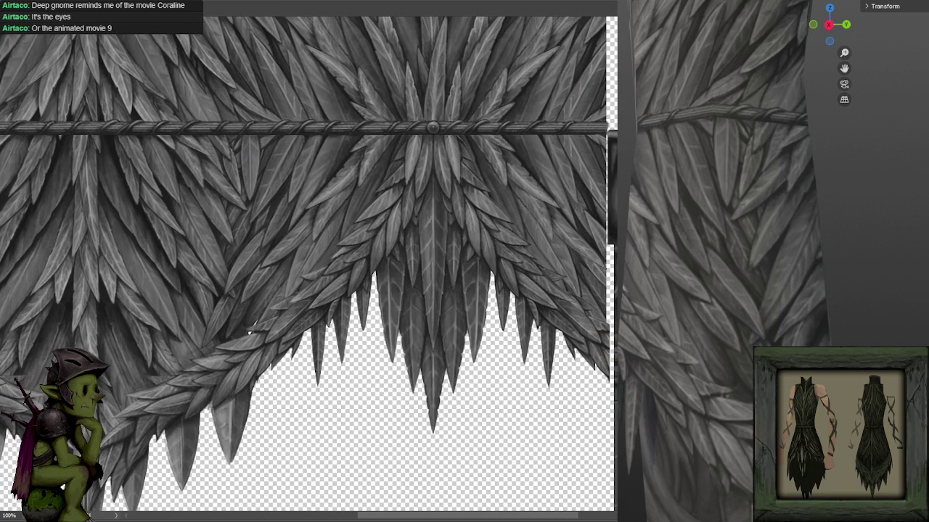
pyautogui.hotkey('ctrl', 'z')
pyautogui.hotkey('ctrl', 'z')
pyautogui.hotkey('ctrl', 'z')
pyautogui.hotkey('ctrl', 'z')
pyautogui.hotkey('ctrl', 'z')
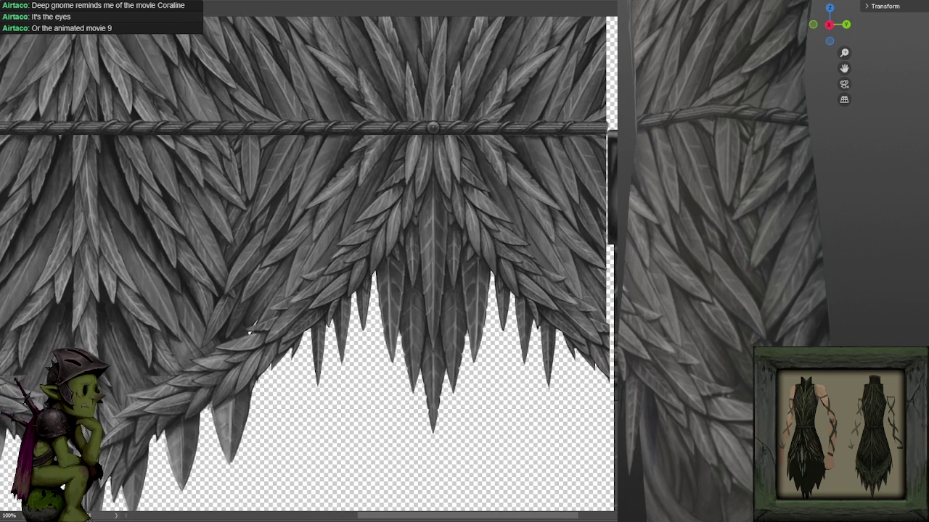
pyautogui.moveTo(799, 334); pyautogui.dragTo(856, 346)
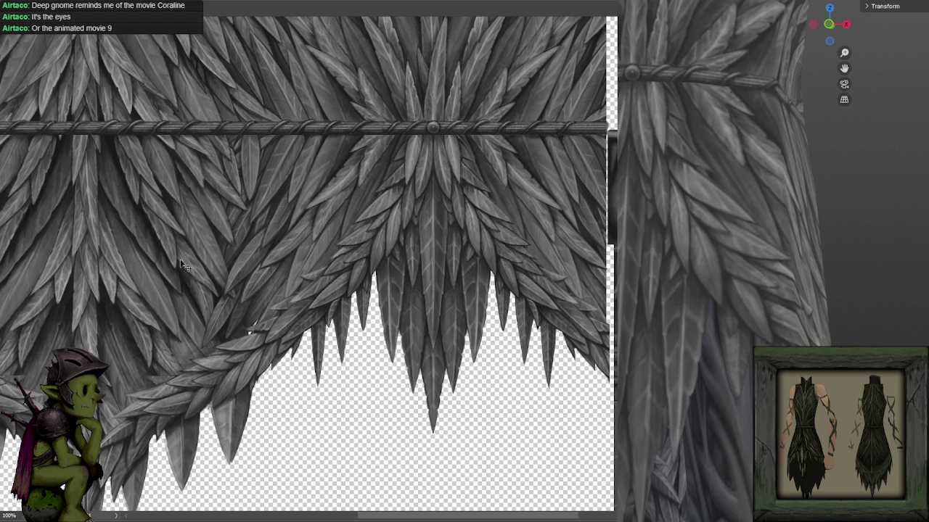
pyautogui.hotkey('ctrl', '+')
pyautogui.moveTo(375, 288)
pyautogui.mouseDown()
pyautogui.moveTo(408, 236)
pyautogui.moveTo(427, 155)
pyautogui.mouseUp()
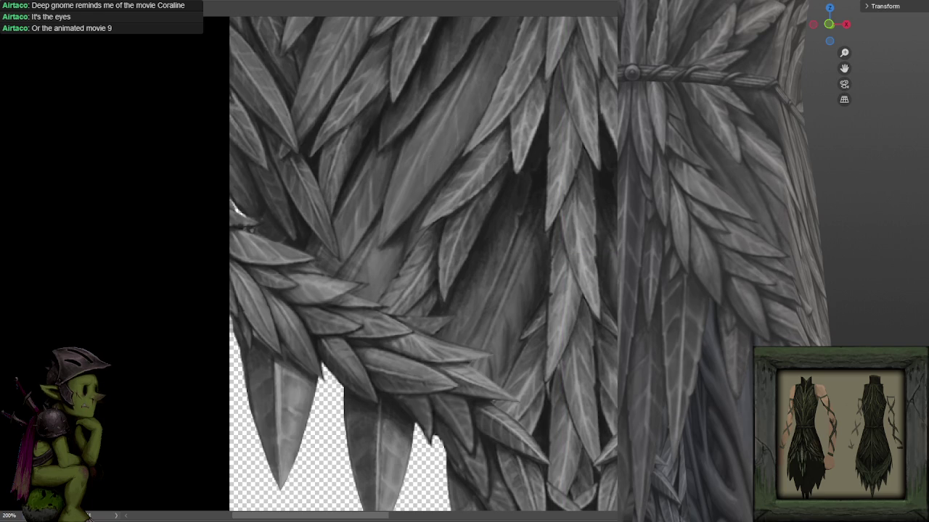
pyautogui.moveTo(728, 261); pyautogui.dragTo(736, 265)
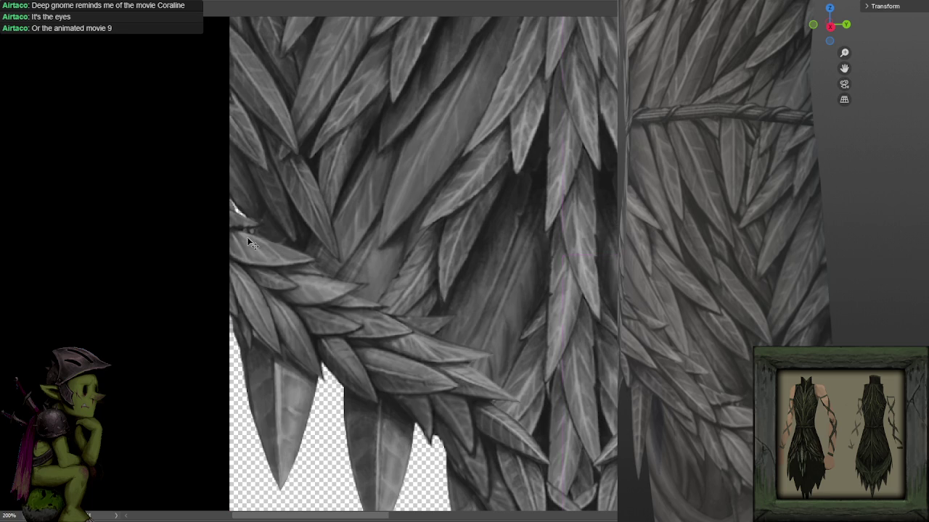
# - Shift the leaf texture layer right and down, and apply the transformation
pyautogui.click(260, 276)
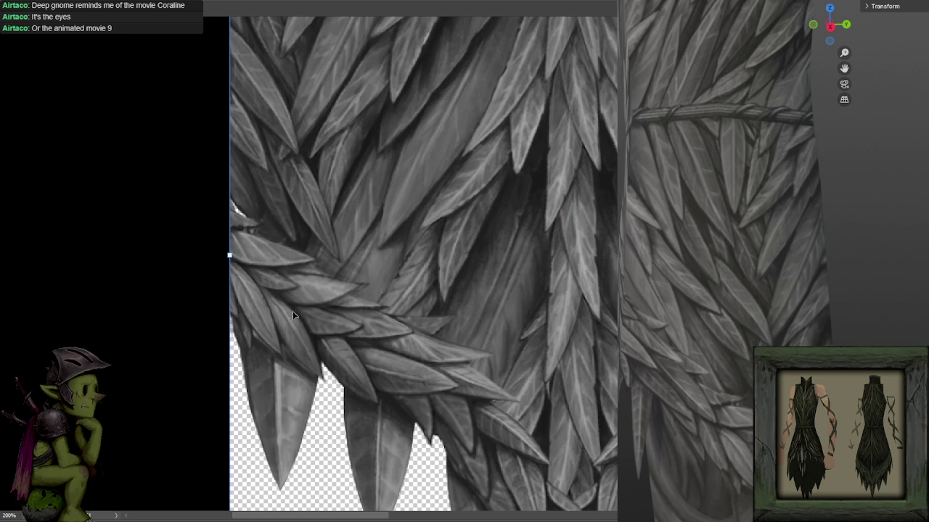
pyautogui.moveTo(404, 333); pyautogui.dragTo(400, 176)
pyautogui.press('Return')
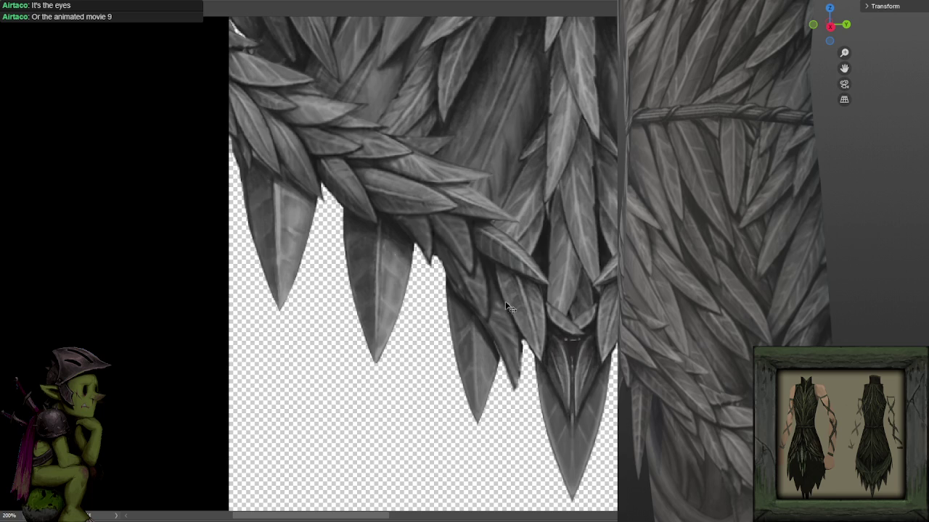
pyautogui.moveTo(327, 186); pyautogui.dragTo(343, 247)
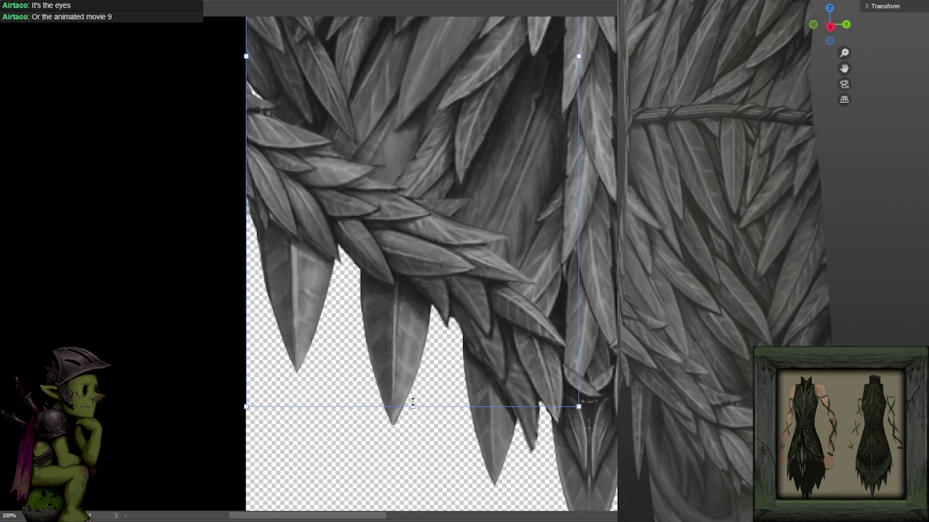
pyautogui.scroll(1, 413, 402)
pyautogui.scroll(1, 441, 230)
pyautogui.scroll(1, 425, 317)
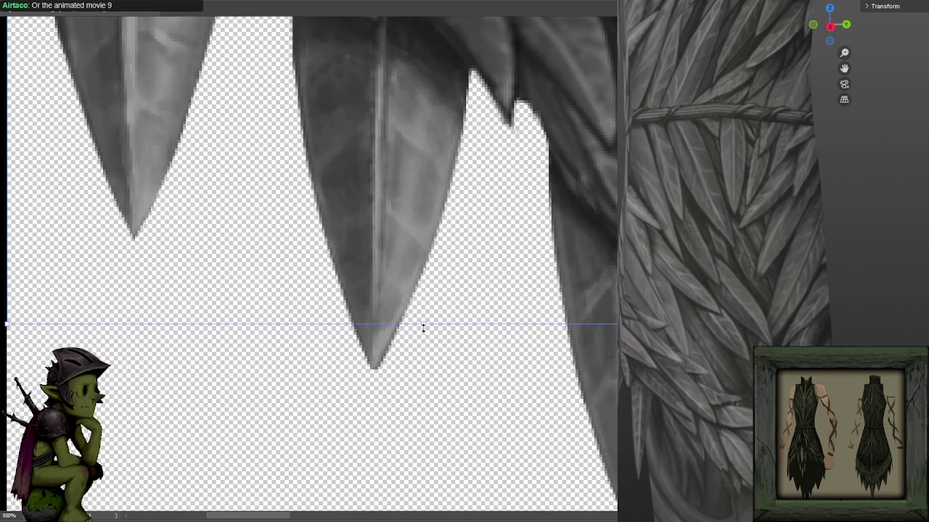
pyautogui.scroll(-1, 443, 288)
pyautogui.scroll(-1, 445, 292)
pyautogui.scroll(-1, 446, 290)
pyautogui.hotkey('ctrl', 's')
pyautogui.click(464, 183)
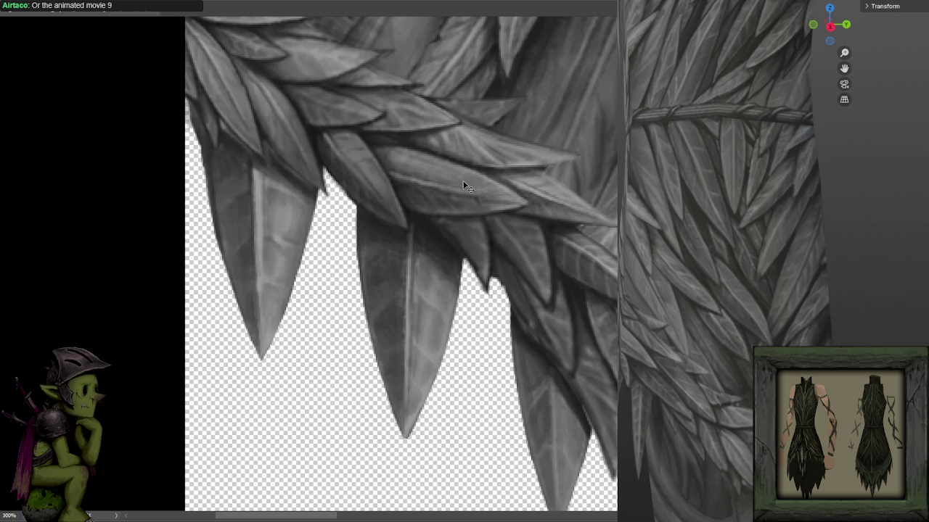
pyautogui.scroll(-1, 466, 190)
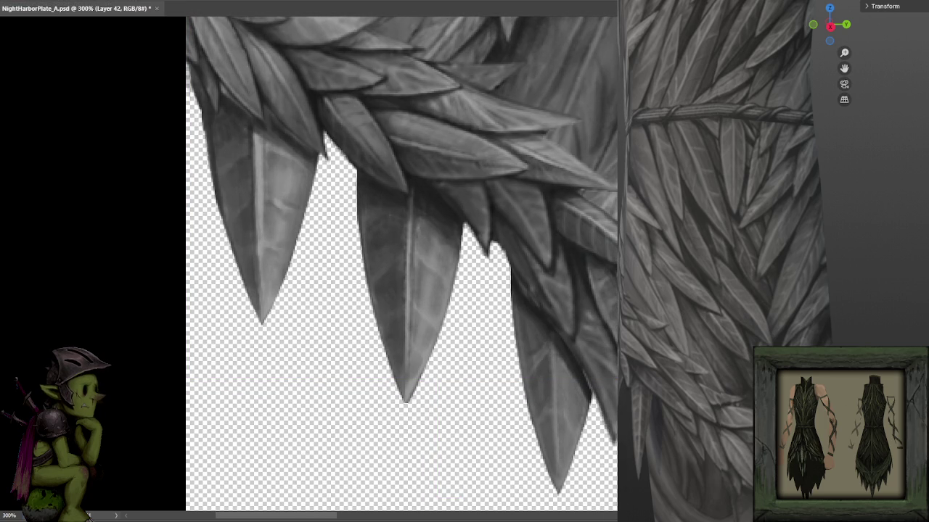
# - Stretch the leaf layer slightly downward, commit it, and deselect the reworked tips
pyautogui.hotkey('ctrl', 'a')
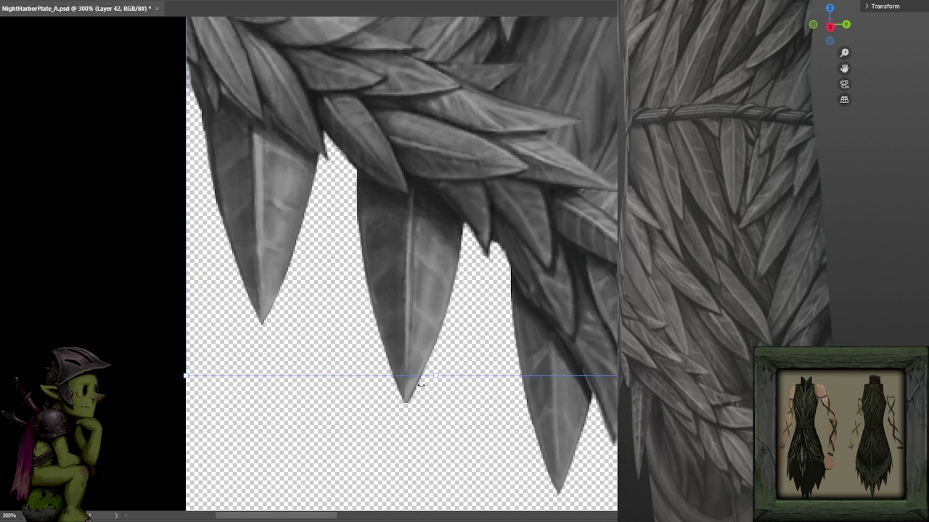
pyautogui.moveTo(432, 377); pyautogui.dragTo(432, 383)
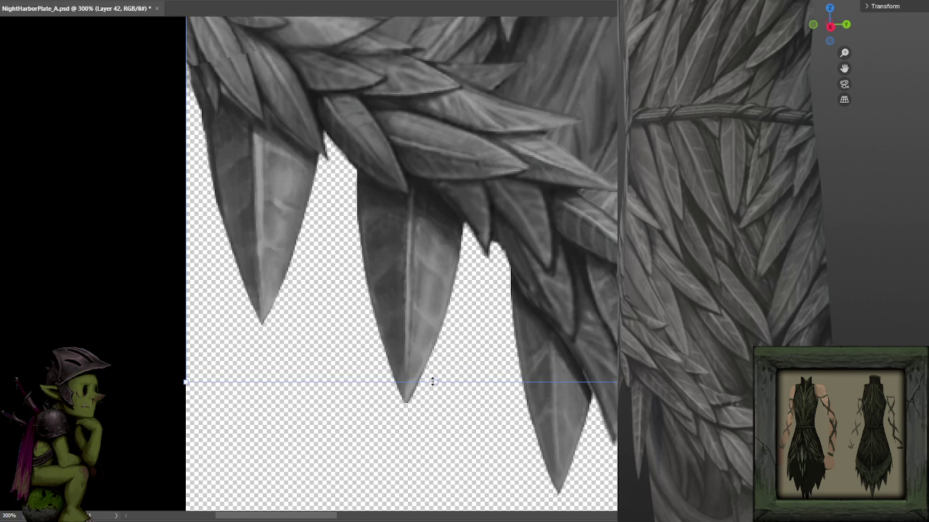
pyautogui.press('Return')
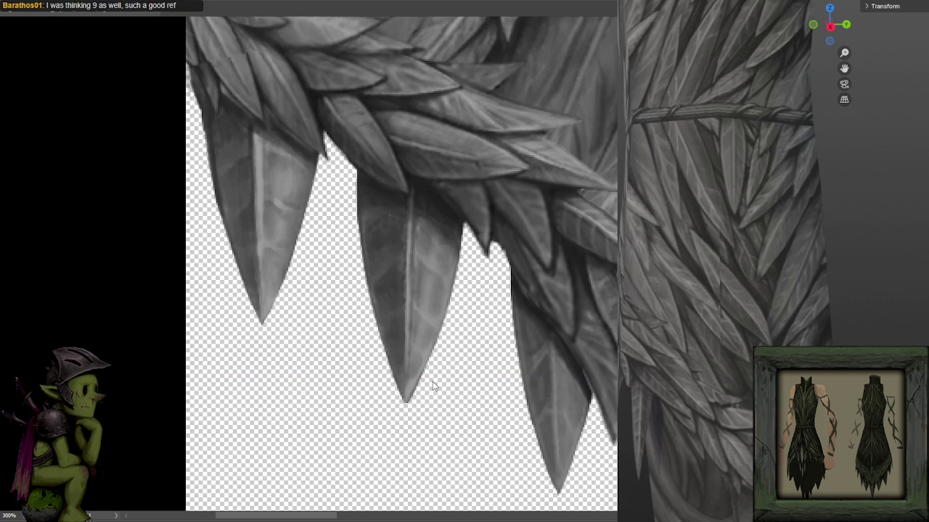
pyautogui.hotkey('ctrl', 'd')
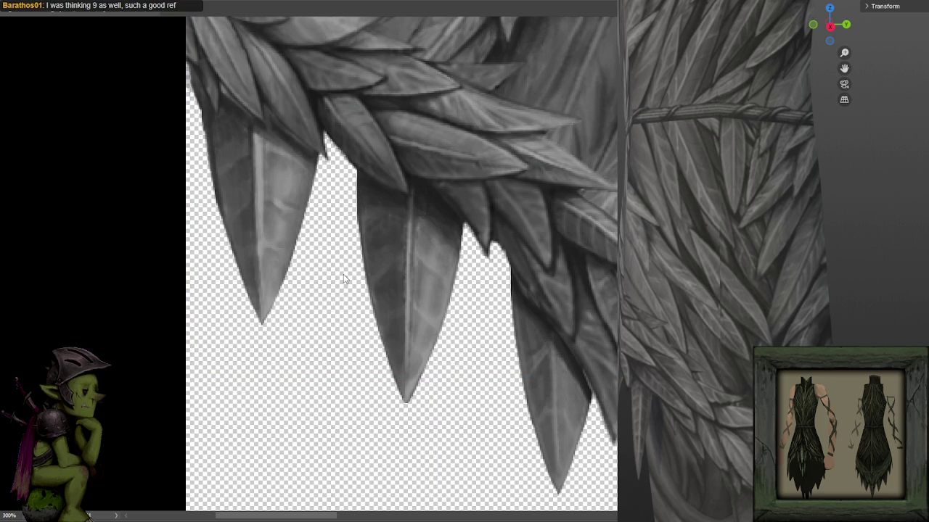
pyautogui.scroll(-1, 395, 270)
pyautogui.scroll(-1, 395, 270)
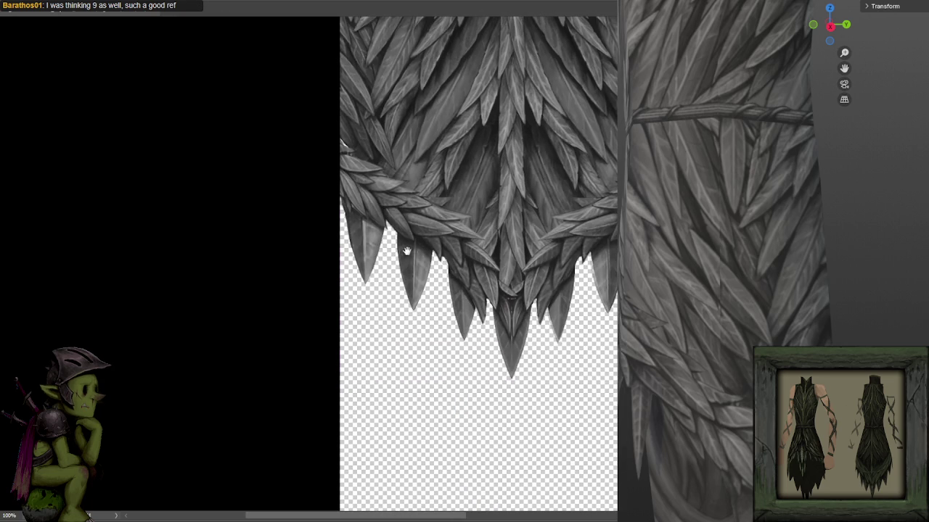
# - Darken the leaves at the upper left of the skirt texture with a short brush stroke
pyautogui.moveTo(404, 251); pyautogui.dragTo(363, 254)
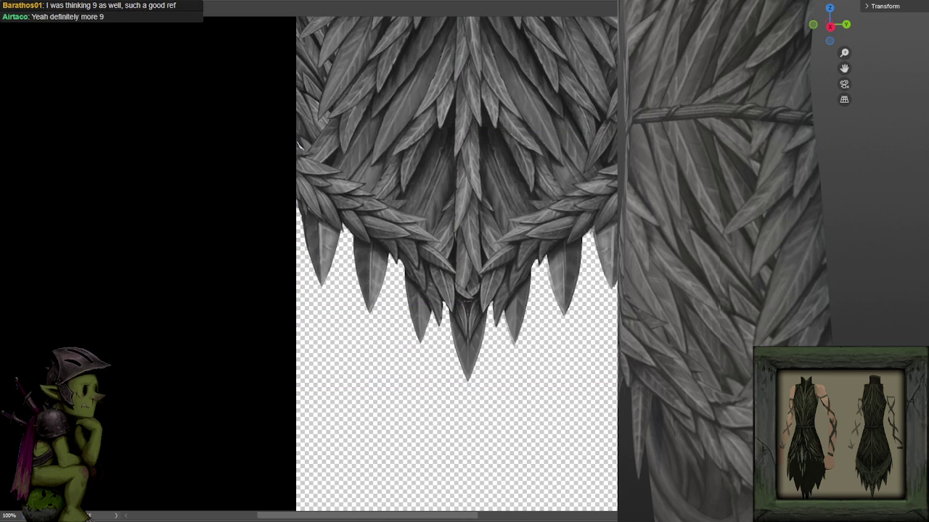
pyautogui.moveTo(298, 144); pyautogui.dragTo(298, 148)
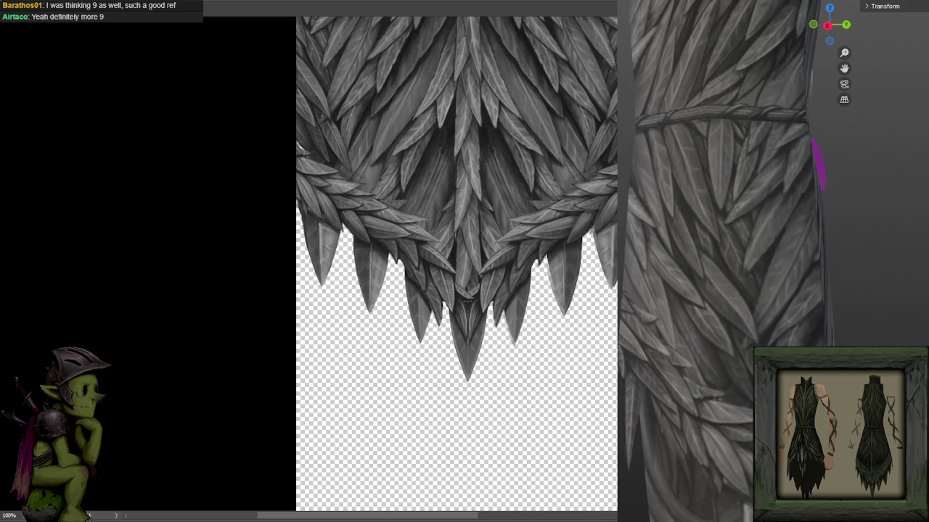
pyautogui.scroll(-5, 727, 356)
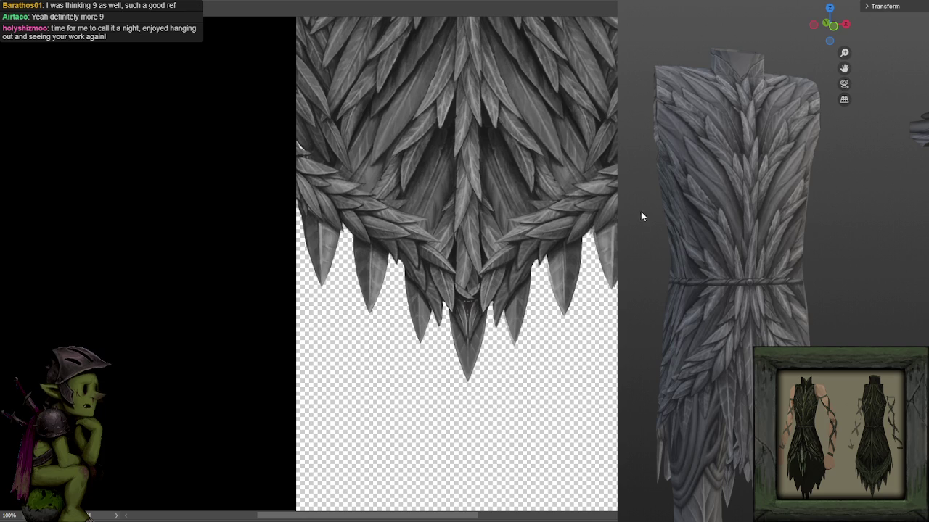
# - Orbit and zoom around the feathered armor, snap to front view, then orbit close to its back
pyautogui.scroll(-3, 675, 184)
pyautogui.scroll(3, 760, 196)
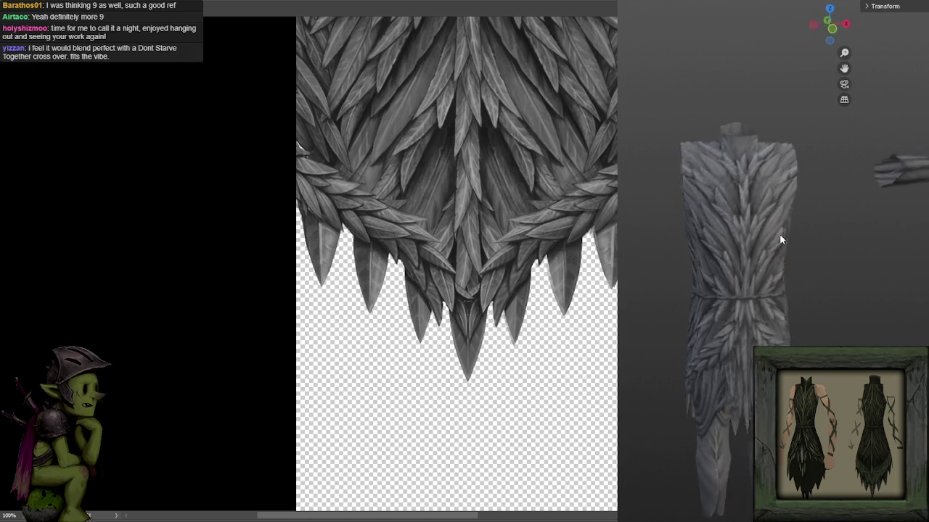
pyautogui.scroll(2, 671, 236)
pyautogui.moveTo(706, 218); pyautogui.dragTo(895, 225)
pyautogui.scroll(2, 857, 243)
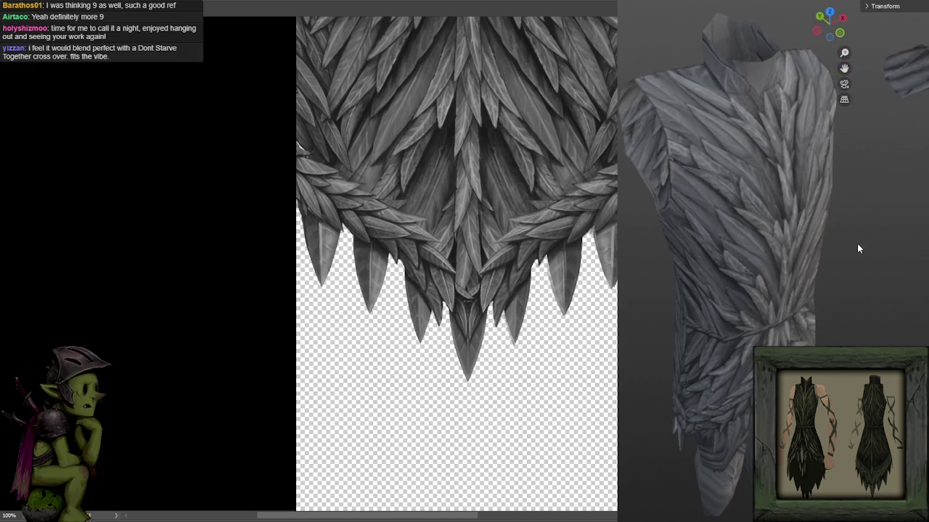
pyautogui.scroll(1, 849, 238)
pyautogui.scroll(2, 838, 226)
pyautogui.press('KP_1')
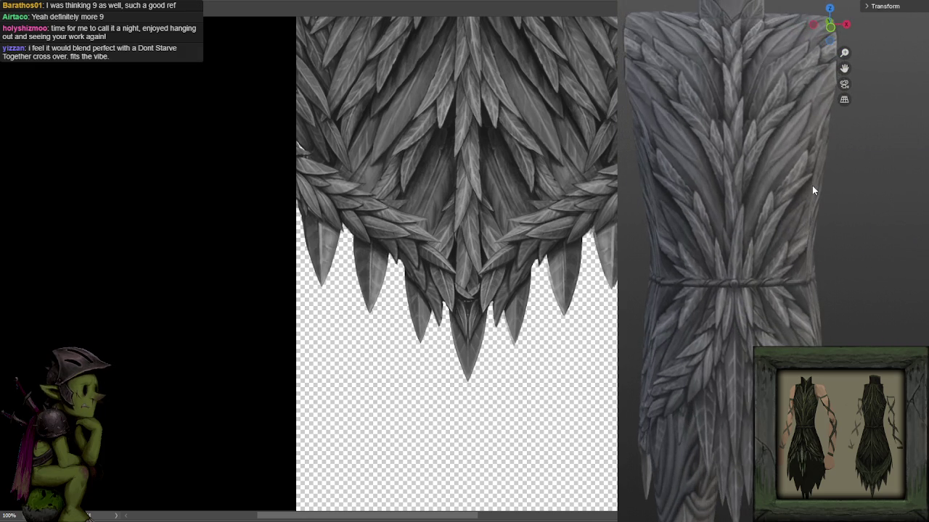
pyautogui.moveTo(833, 199)
pyautogui.mouseDown()
pyautogui.moveTo(915, 292)
pyautogui.moveTo(836, 316)
pyautogui.moveTo(805, 290)
pyautogui.moveTo(833, 265)
pyautogui.moveTo(853, 219)
pyautogui.moveTo(819, 269)
pyautogui.mouseUp()
pyautogui.scroll(1, 820, 255)
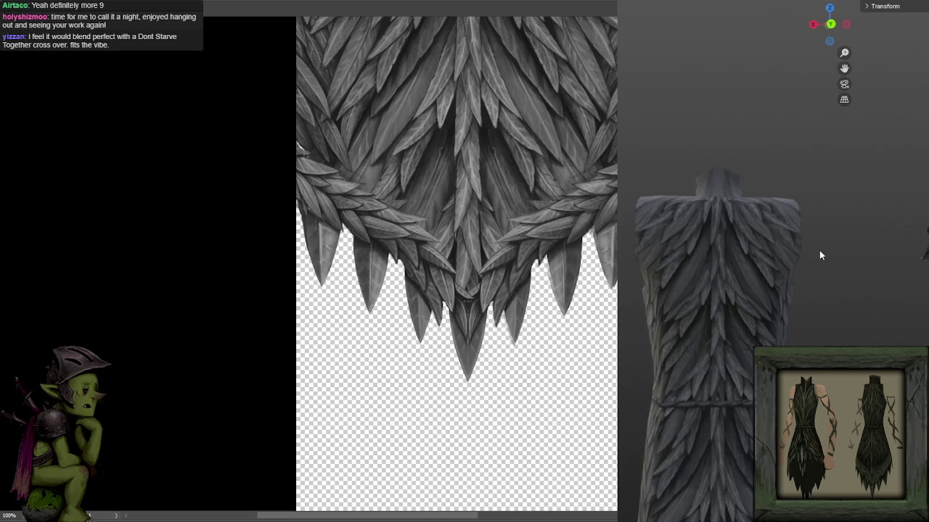
pyautogui.scroll(3, 806, 234)
pyautogui.scroll(-1, 802, 228)
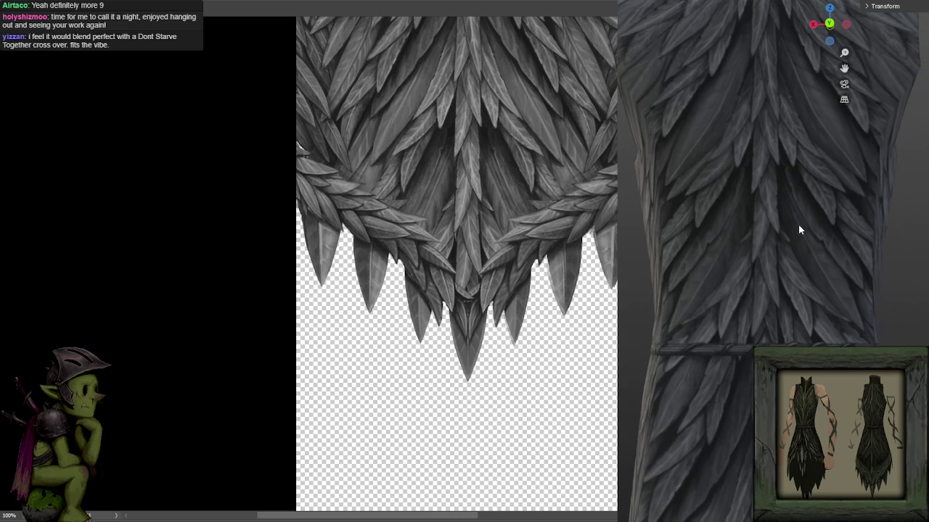
# - Pan and zoom to the torso feathers above the rope belt, and set a moderate brush size
pyautogui.moveTo(524, 196)
pyautogui.mouseDown()
pyautogui.moveTo(540, 399)
pyautogui.moveTo(488, 359)
pyautogui.mouseUp()
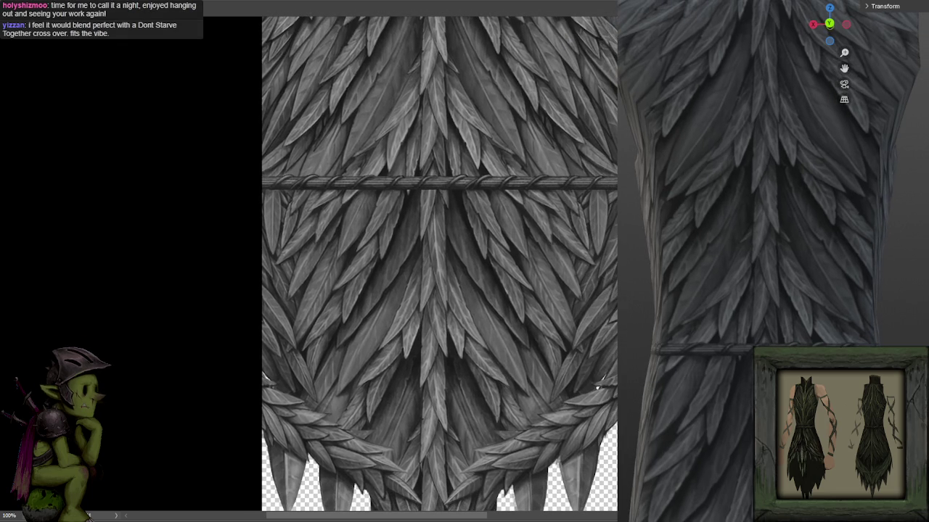
pyautogui.moveTo(416, 141); pyautogui.dragTo(530, 319)
pyautogui.scroll(2, 396, 412)
pyautogui.moveTo(396, 412); pyautogui.dragTo(441, 315)
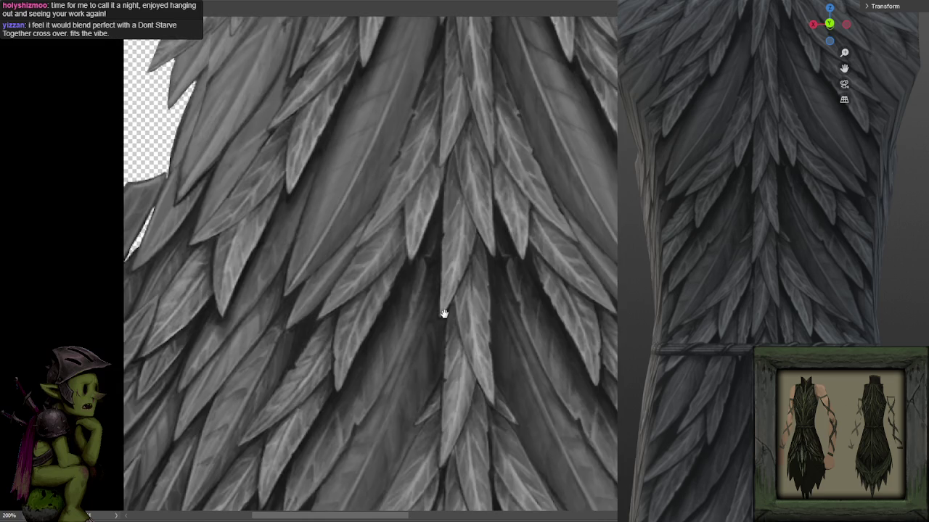
pyautogui.scroll(-2, 441, 314)
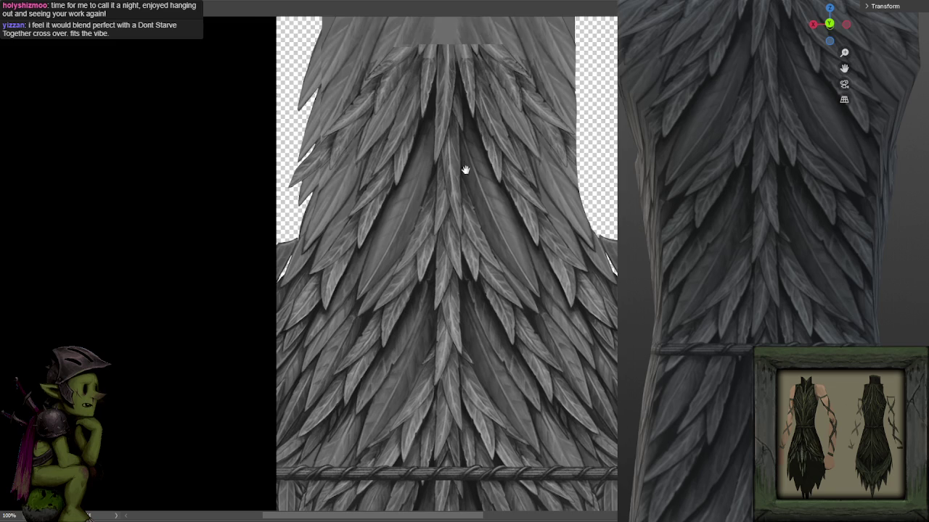
pyautogui.moveTo(464, 170); pyautogui.dragTo(482, 130)
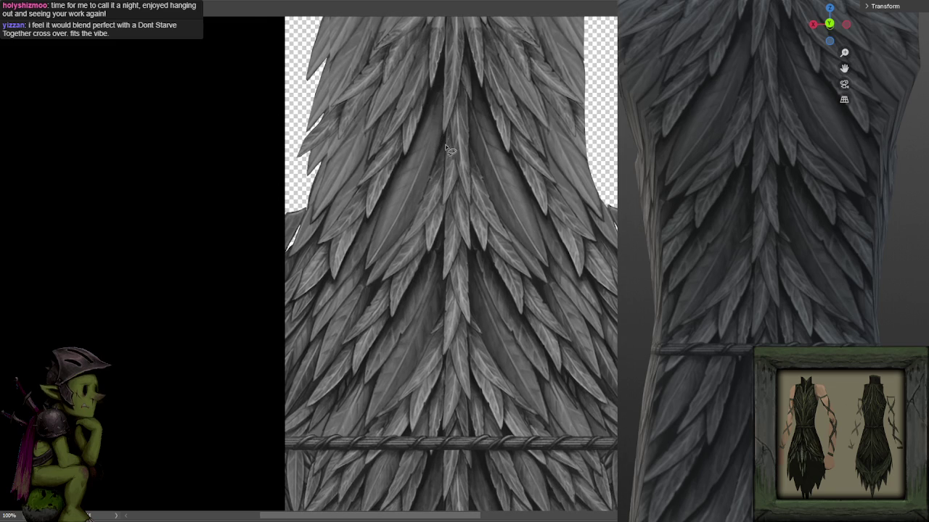
pyautogui.press(']')
pyautogui.press(']')
pyautogui.press(']')
pyautogui.press(']')
pyautogui.press('[')
pyautogui.press('[')
pyautogui.press('[')
pyautogui.press('[')
pyautogui.press('[')
pyautogui.press('[')
# - Lasso a narrow strip of central torso feathers, flip it horizontally and shift it left
pyautogui.press('l')
pyautogui.moveTo(519, 281); pyautogui.dragTo(541, 206)
pyautogui.moveTo(472, 72); pyautogui.dragTo(501, 102)
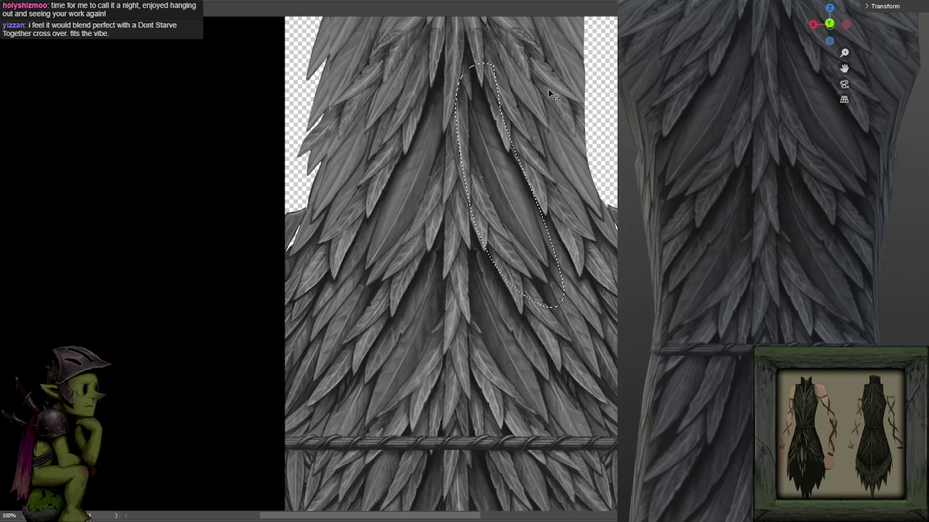
pyautogui.hotkey('ctrl', 't')
pyautogui.rightClick(534, 141)
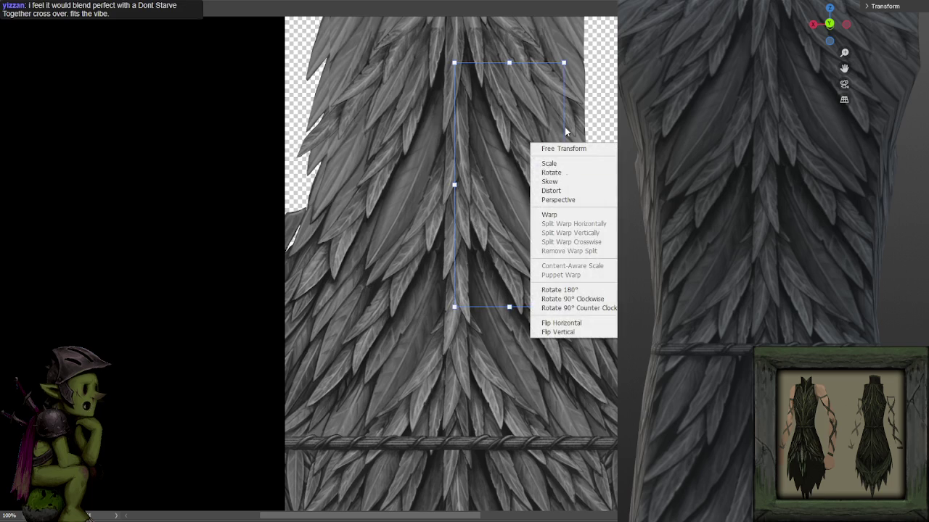
pyautogui.click(560, 323)
pyautogui.moveTo(535, 183); pyautogui.dragTo(426, 183)
pyautogui.press('Return')
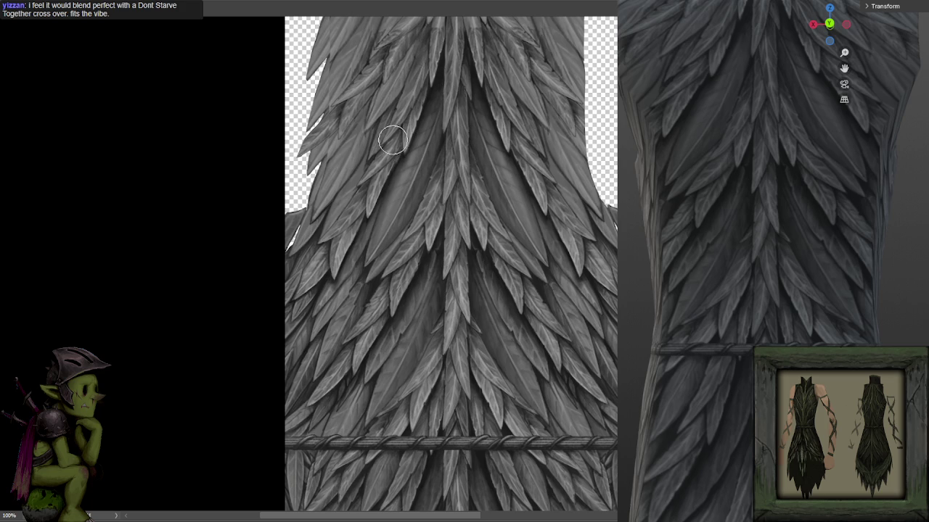
pyautogui.scroll(1, 389, 153)
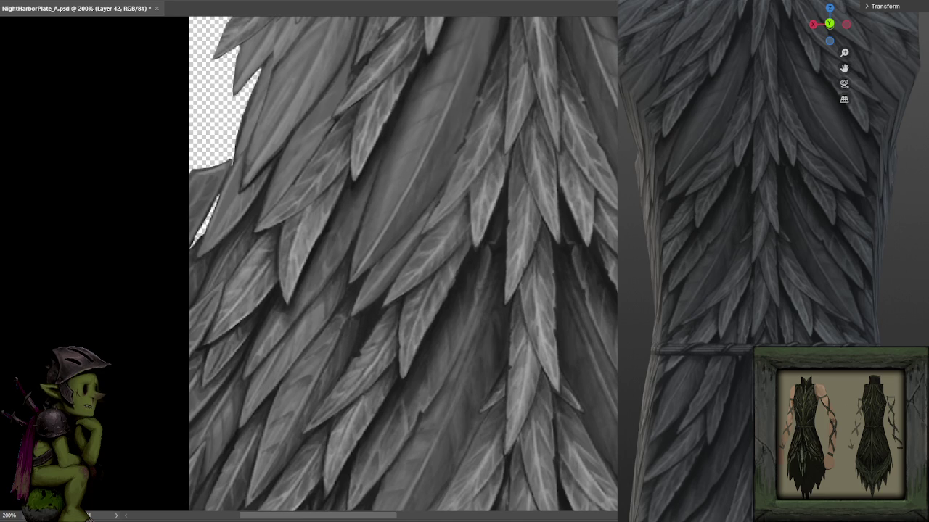
# - Toggle the last stroke on and off to compare the torso feathers, especially the left side
pyautogui.hotkey('ctrl', '-')
pyautogui.scroll(1, 566, 238)
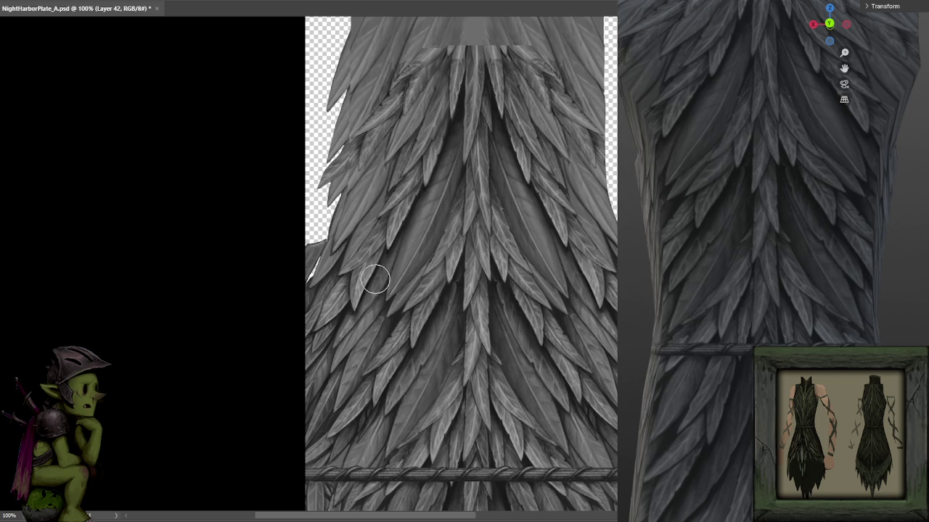
pyautogui.hotkey('ctrl', '-')
pyautogui.hotkey('ctrl', '+')
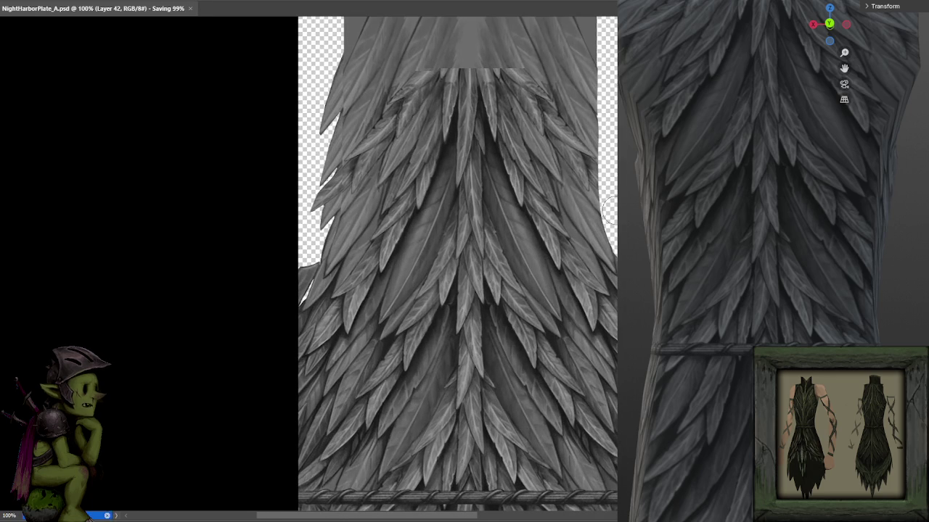
pyautogui.hotkey('ctrl', 'z')
pyautogui.hotkey('ctrl', 'z')
pyautogui.hotkey('ctrl', 'z')
pyautogui.hotkey('ctrl', 'z')
pyautogui.hotkey('ctrl', 'z')
pyautogui.hotkey('ctrl', 'z')
pyautogui.hotkey('ctrl', 'z')
pyautogui.hotkey('ctrl', 'z')
pyautogui.hotkey('ctrl', '+')
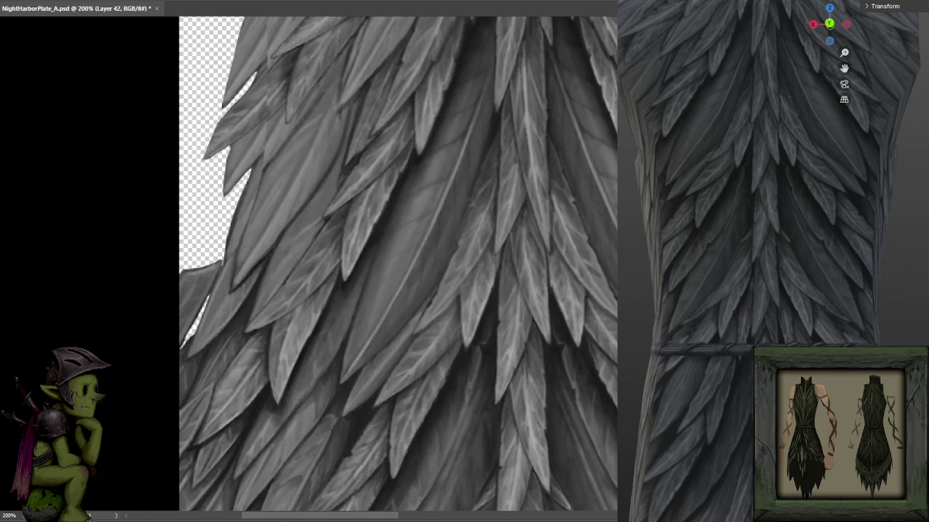
pyautogui.hotkey('ctrl', 'z')
pyautogui.hotkey('ctrl', 'z')
pyautogui.hotkey('ctrl', '-')
pyautogui.hotkey('ctrl', '+')
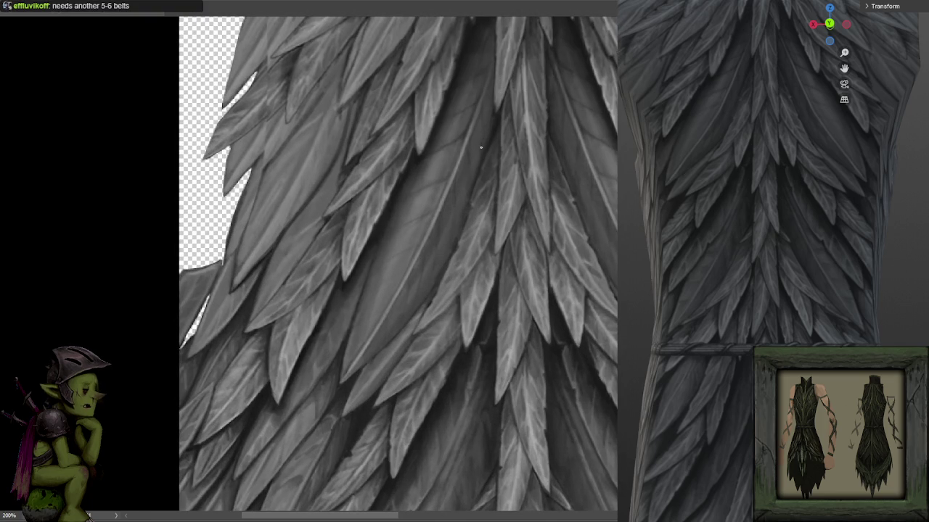
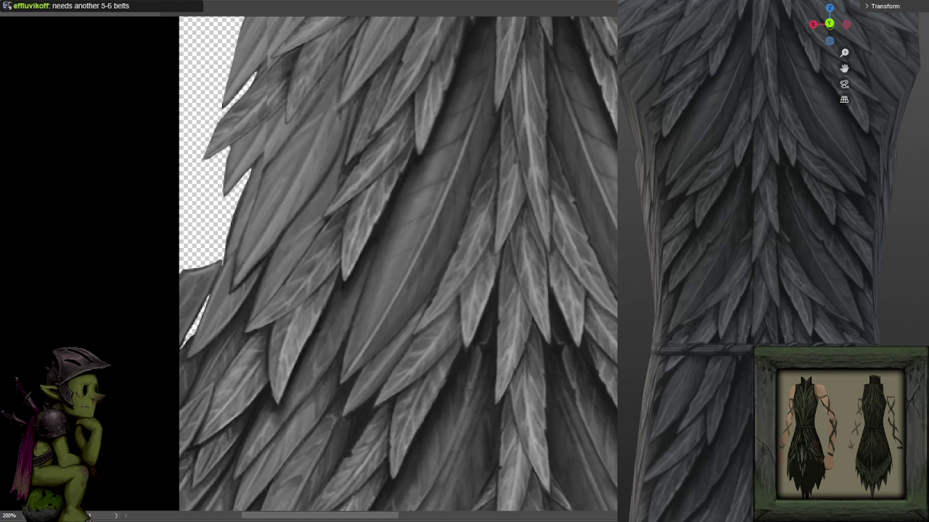
# - Zoom the 3D view and pan the canvas to show the full feather column
pyautogui.scroll(2, 773, 261)
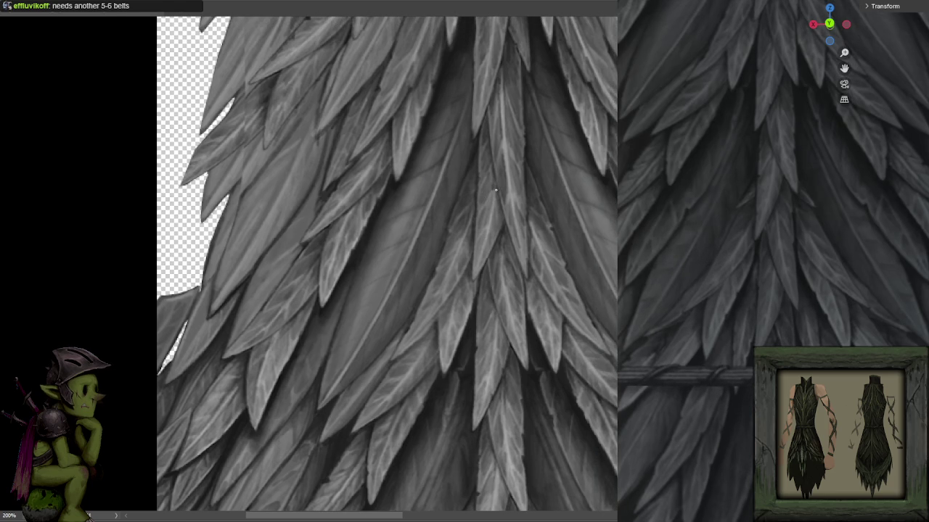
pyautogui.moveTo(472, 182); pyautogui.dragTo(581, 222)
pyautogui.scroll(-1, 491, 240)
pyautogui.scroll(-1, 479, 239)
pyautogui.scroll(-1, 457, 238)
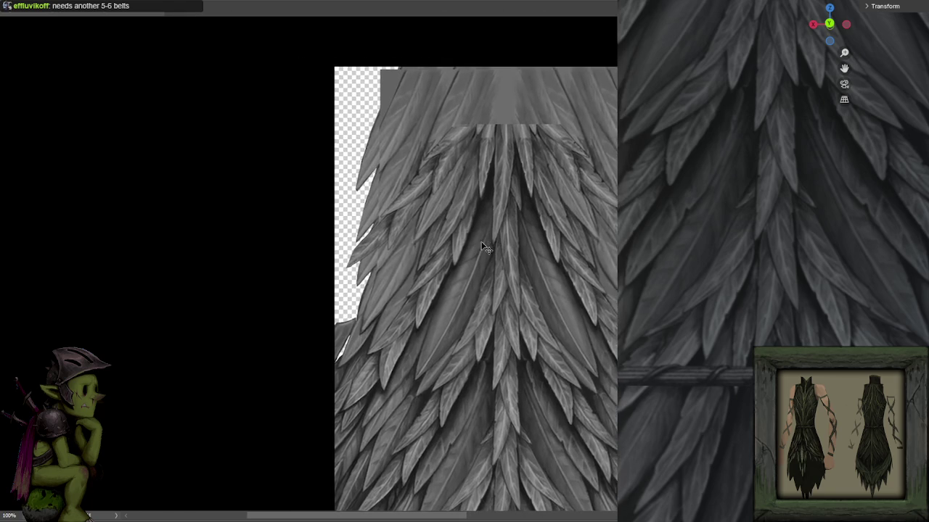
pyautogui.scroll(1, 479, 240)
pyautogui.scroll(1, 457, 233)
pyautogui.scroll(-2, 436, 231)
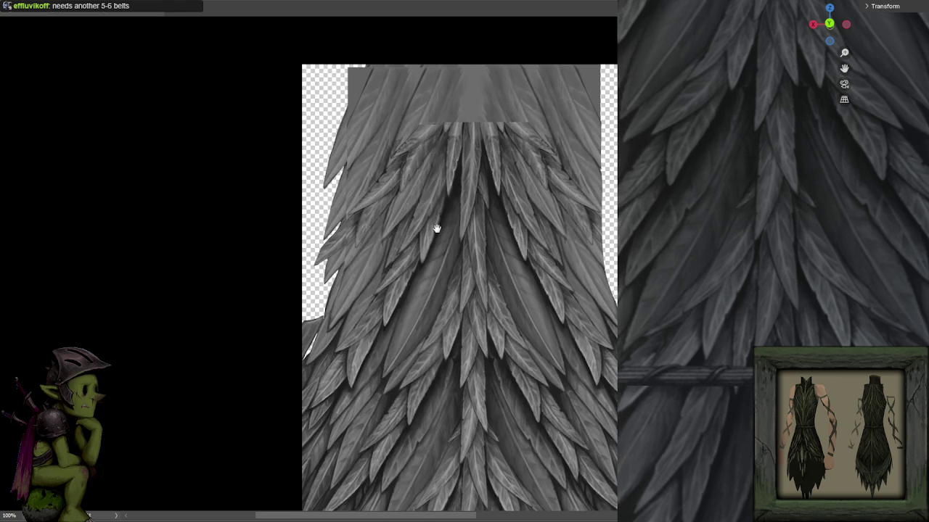
# - Recentre on the right-side transparent notch and zoom back in to 200%
pyautogui.moveTo(437, 226); pyautogui.dragTo(398, 188)
pyautogui.scroll(-1, 405, 201)
pyautogui.scroll(1, 415, 193)
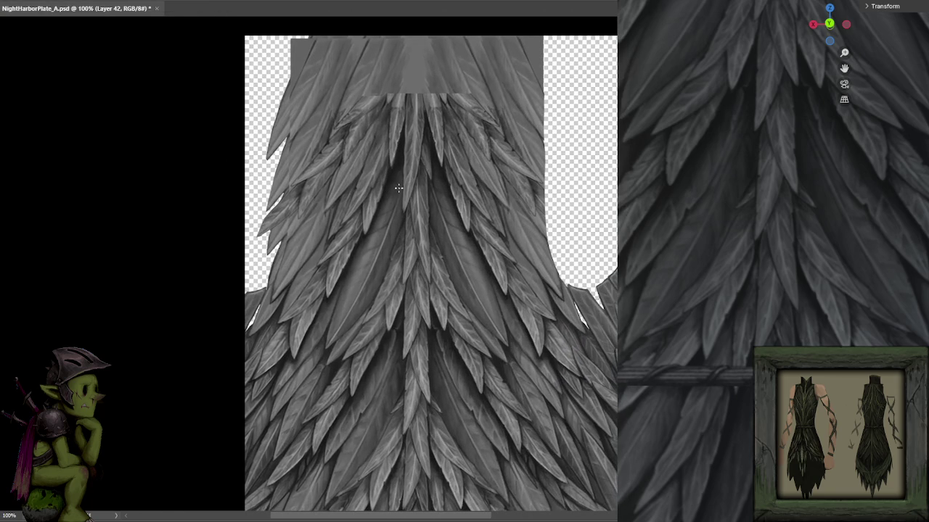
pyautogui.moveTo(583, 234); pyautogui.dragTo(486, 237)
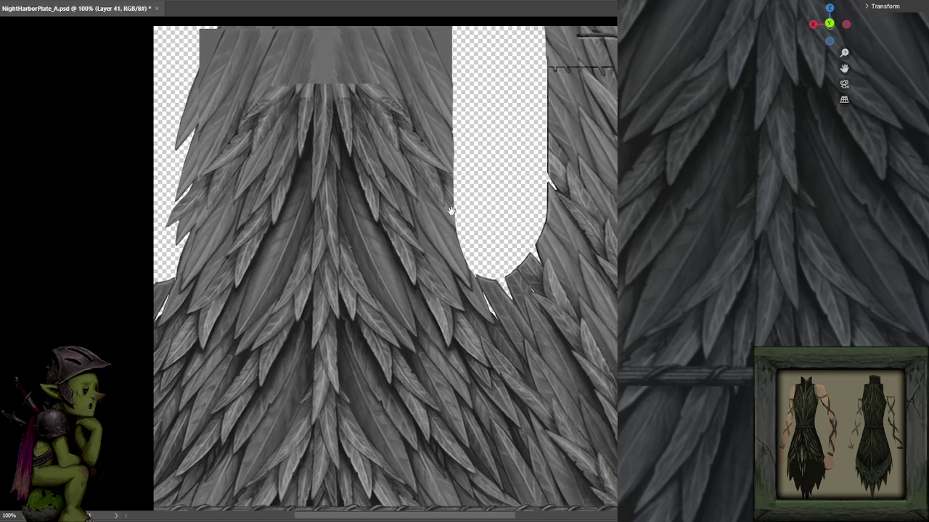
pyautogui.scroll(2, 541, 192)
pyautogui.scroll(2, 537, 192)
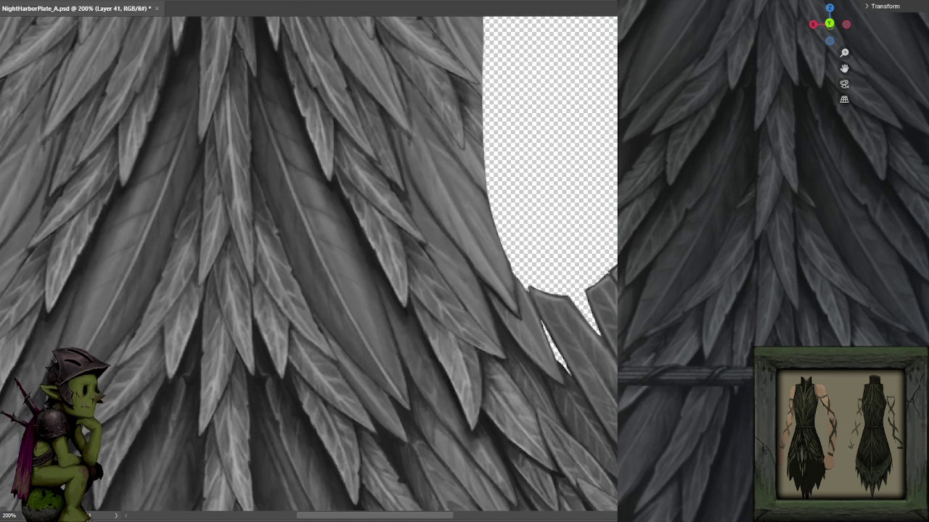
pyautogui.moveTo(489, 207)
pyautogui.mouseDown()
pyautogui.moveTo(450, 205)
pyautogui.moveTo(427, 216)
pyautogui.mouseUp()
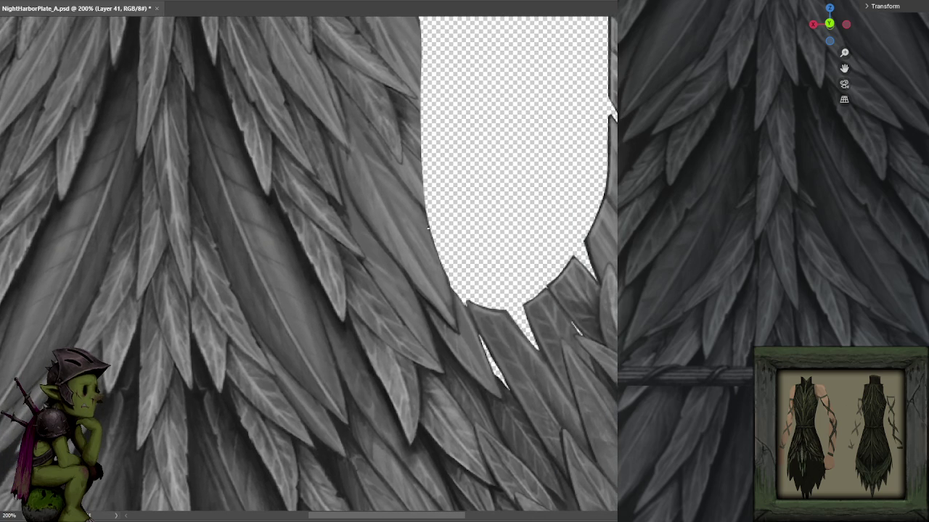
pyautogui.moveTo(407, 195)
pyautogui.mouseDown()
pyautogui.moveTo(428, 210)
pyautogui.moveTo(433, 244)
pyautogui.mouseUp()
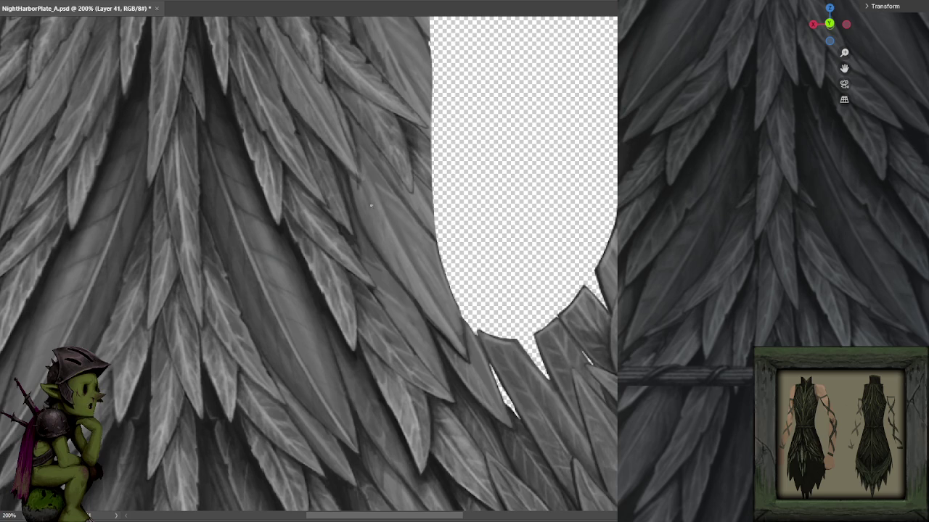
pyautogui.moveTo(414, 158); pyautogui.dragTo(429, 228)
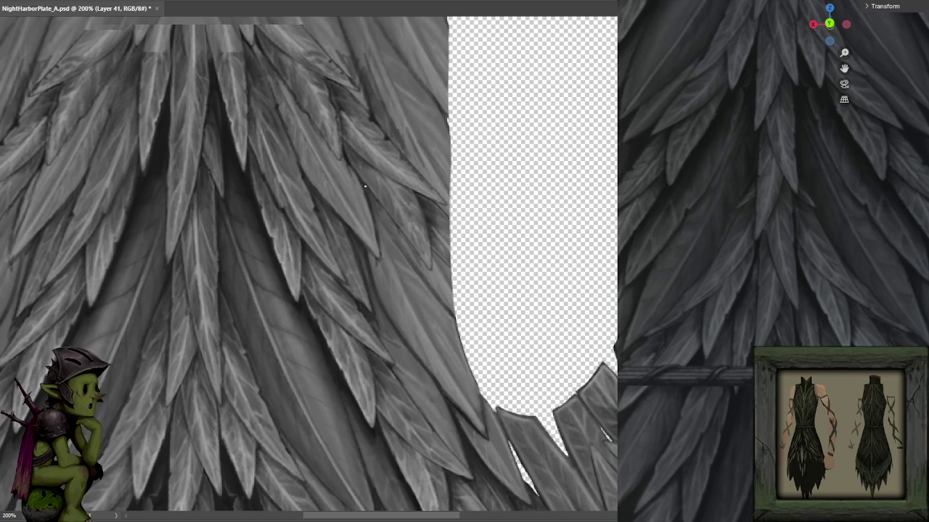
pyautogui.click(402, 254)
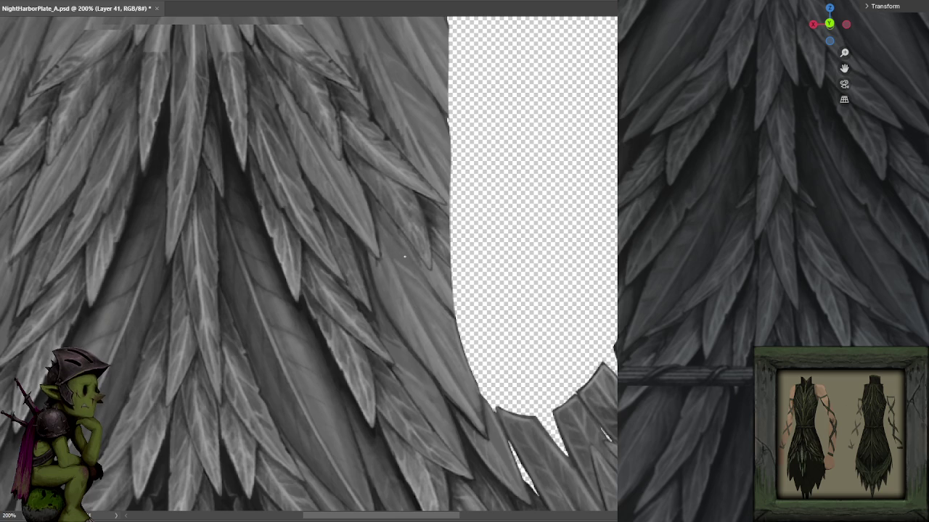
pyautogui.moveTo(421, 229); pyautogui.dragTo(411, 211)
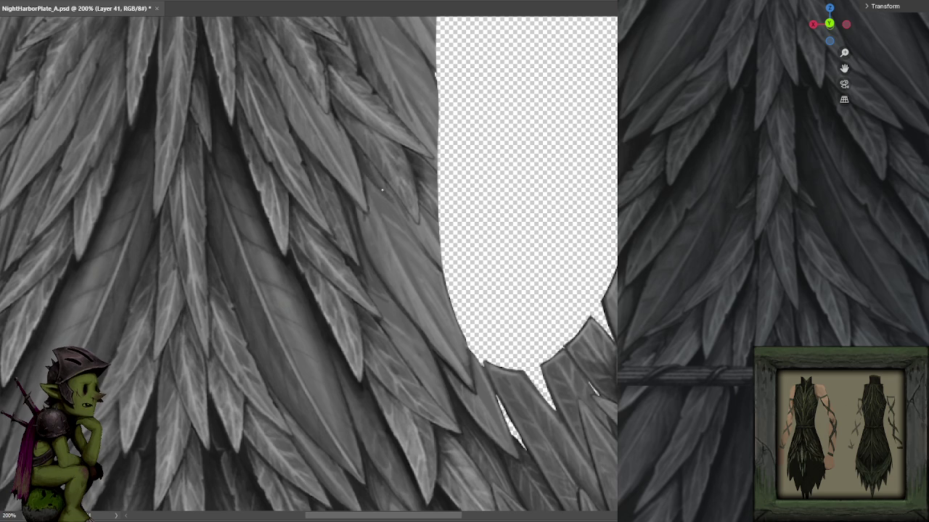
pyautogui.moveTo(389, 194); pyautogui.dragTo(409, 248)
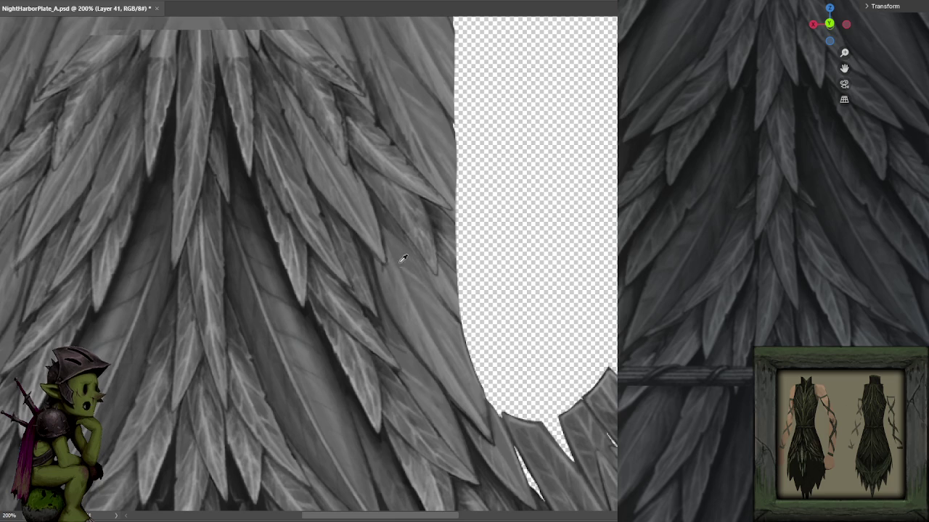
pyautogui.moveTo(398, 286); pyautogui.dragTo(398, 205)
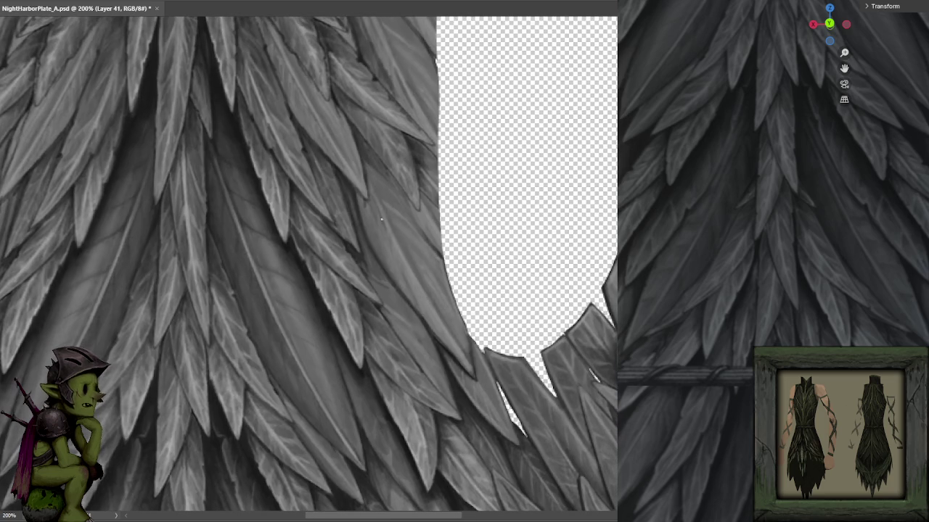
pyautogui.moveTo(420, 270); pyautogui.dragTo(409, 242)
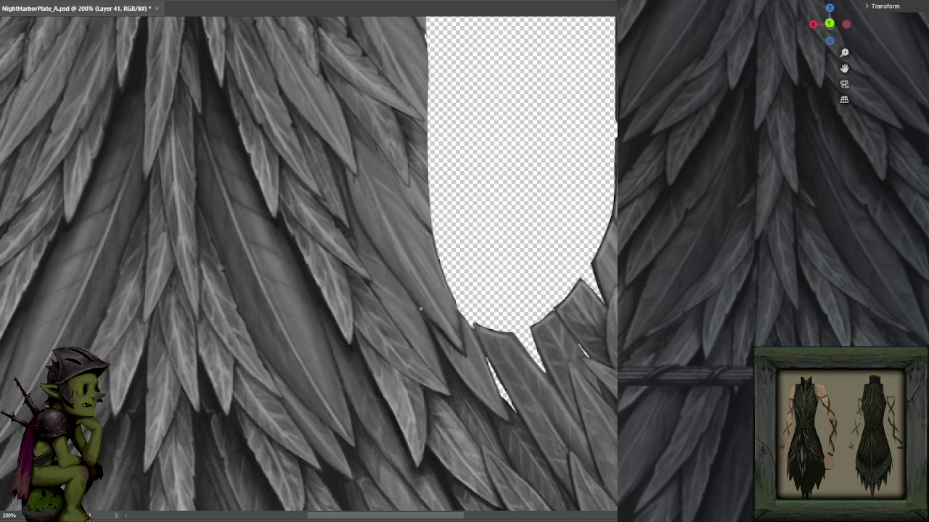
pyautogui.moveTo(406, 206)
pyautogui.mouseDown()
pyautogui.moveTo(407, 188)
pyautogui.moveTo(420, 235)
pyautogui.mouseUp()
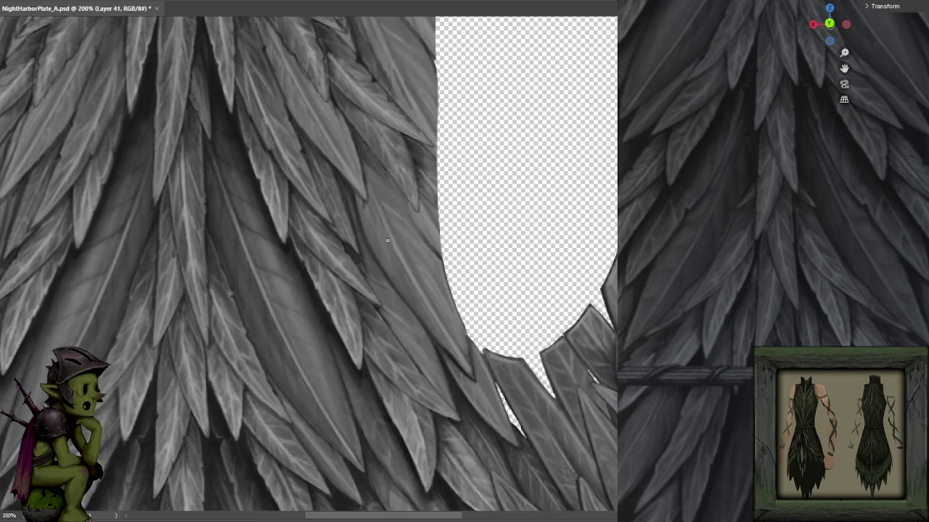
# - Nudge Layer 41 slightly down-right and retouch the notch edge with a sampled grey
pyautogui.click(394, 227)
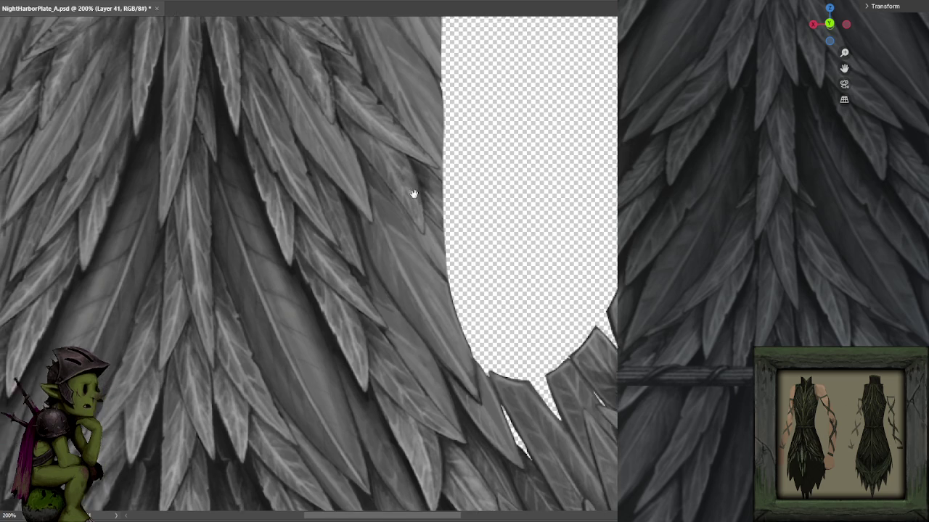
pyautogui.moveTo(419, 181); pyautogui.dragTo(377, 214)
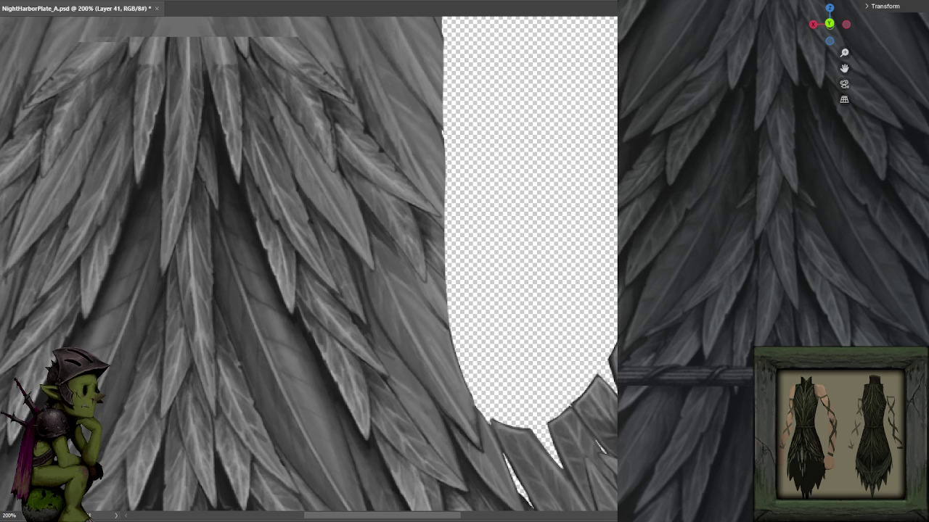
pyautogui.moveTo(443, 276); pyautogui.dragTo(443, 236)
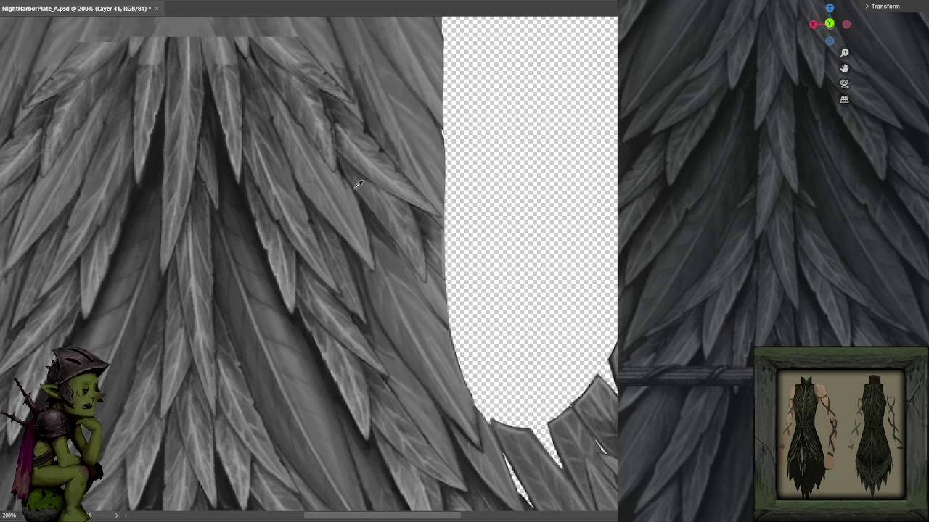
pyautogui.keyDown('alt'); pyautogui.click(223, 146); pyautogui.keyUp('alt')
pyautogui.moveTo(430, 262); pyautogui.dragTo(437, 266)
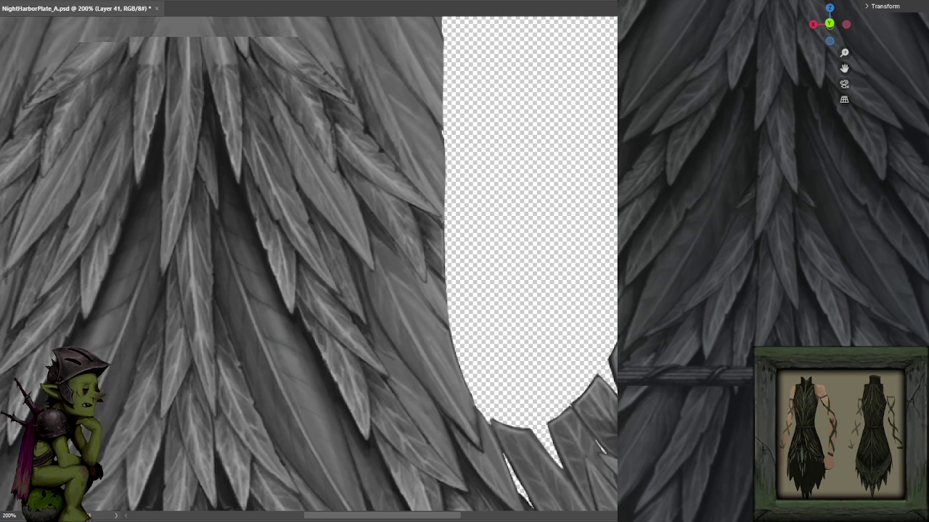
# - Lasso-select a region along the feather edge, then return to the Brush tool
pyautogui.press('v')
pyautogui.press('l')
pyautogui.moveTo(436, 218)
pyautogui.mouseDown()
pyautogui.moveTo(453, 290)
pyautogui.moveTo(436, 279)
pyautogui.moveTo(477, 342)
pyautogui.mouseUp()
pyautogui.scroll(-2, 453, 290)
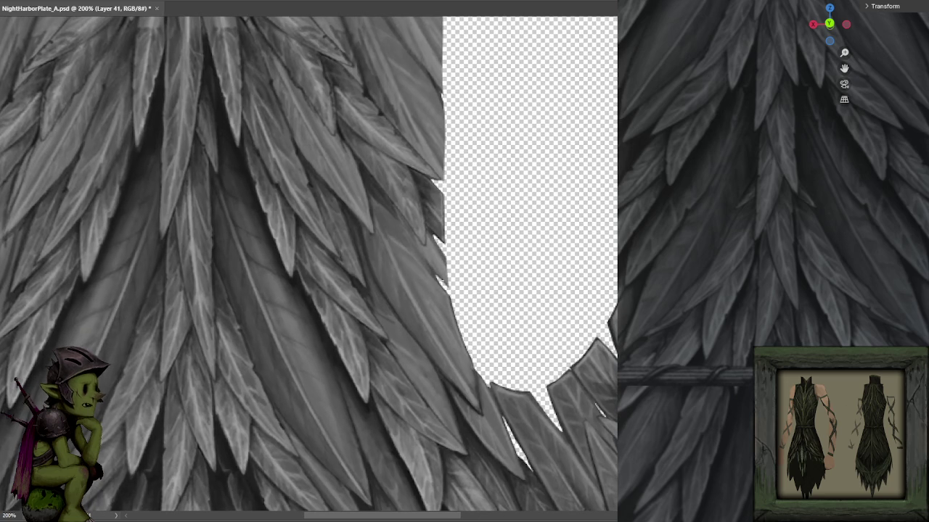
pyautogui.press('b')
pyautogui.moveTo(378, 182)
pyautogui.mouseDown()
pyautogui.moveTo(406, 199)
pyautogui.moveTo(418, 247)
pyautogui.mouseUp()
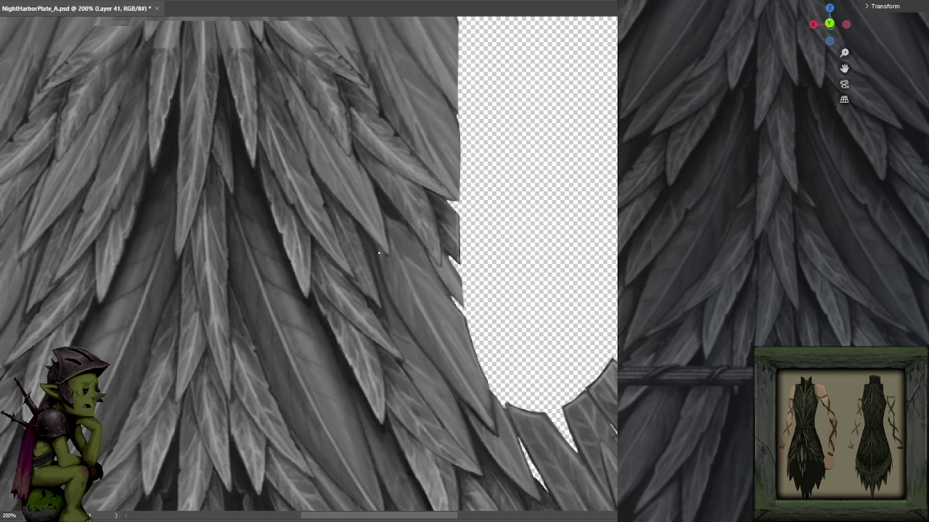
pyautogui.moveTo(379, 257); pyautogui.dragTo(373, 251)
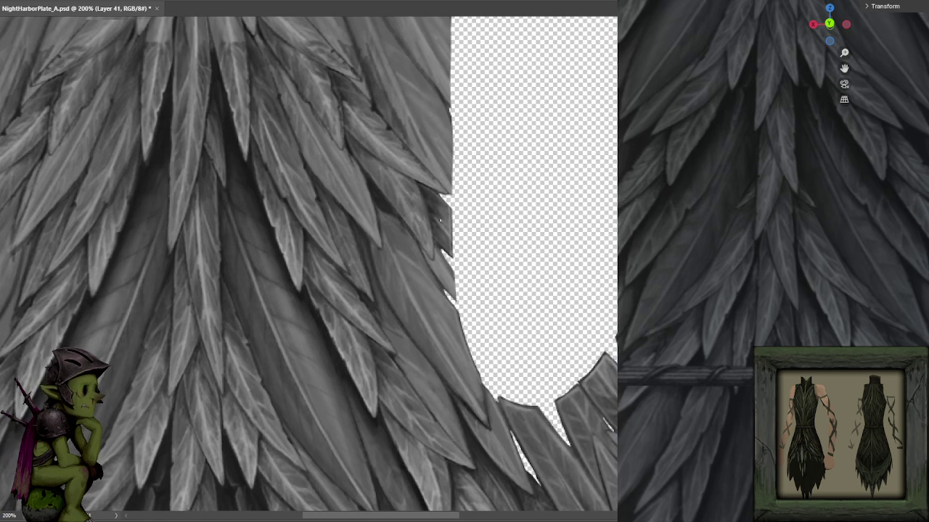
# - Lighten the dark feather strip at the canvas edge and save the file
pyautogui.moveTo(421, 193); pyautogui.dragTo(429, 237)
pyautogui.moveTo(419, 189); pyautogui.dragTo(432, 232)
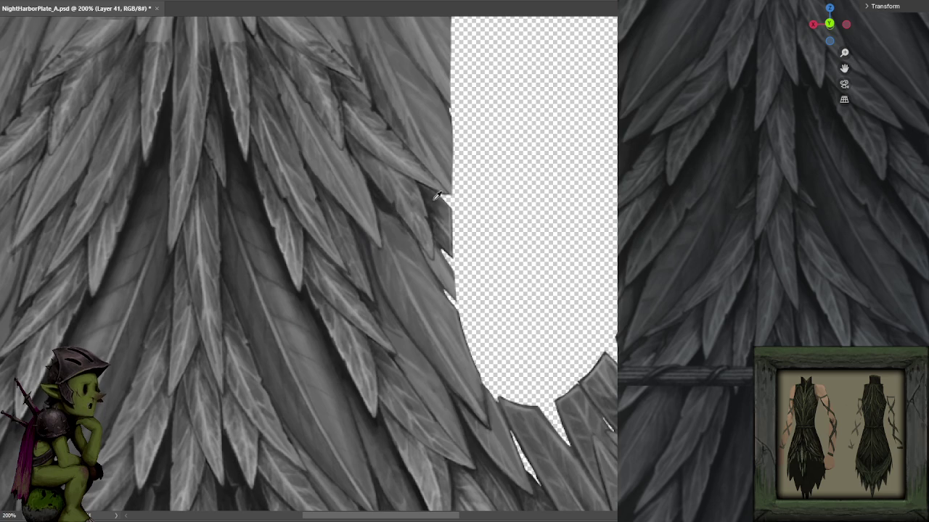
pyautogui.moveTo(468, 134); pyautogui.dragTo(454, 214)
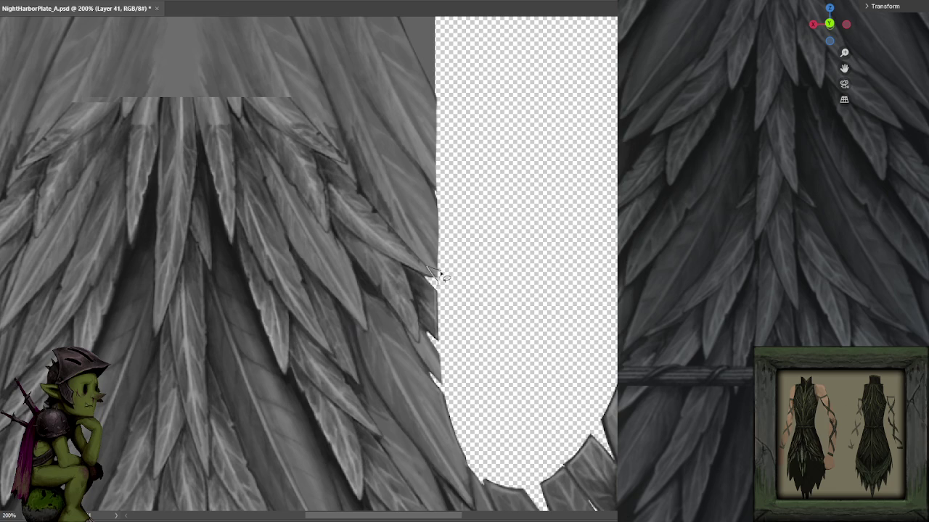
pyautogui.hotkey('ctrl', 's')
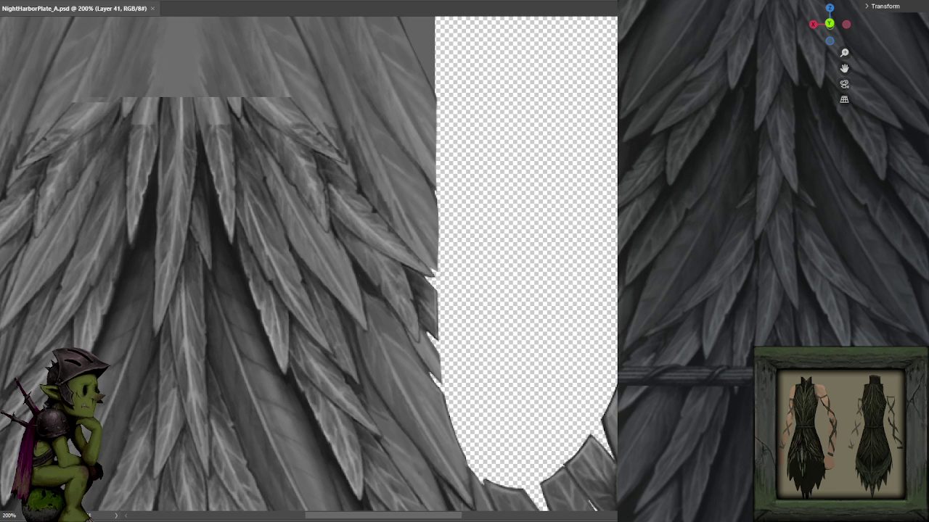
# - Retouch more strips along the feather edge beside the cutout, undoing one stroke
pyautogui.moveTo(436, 252); pyautogui.dragTo(437, 209)
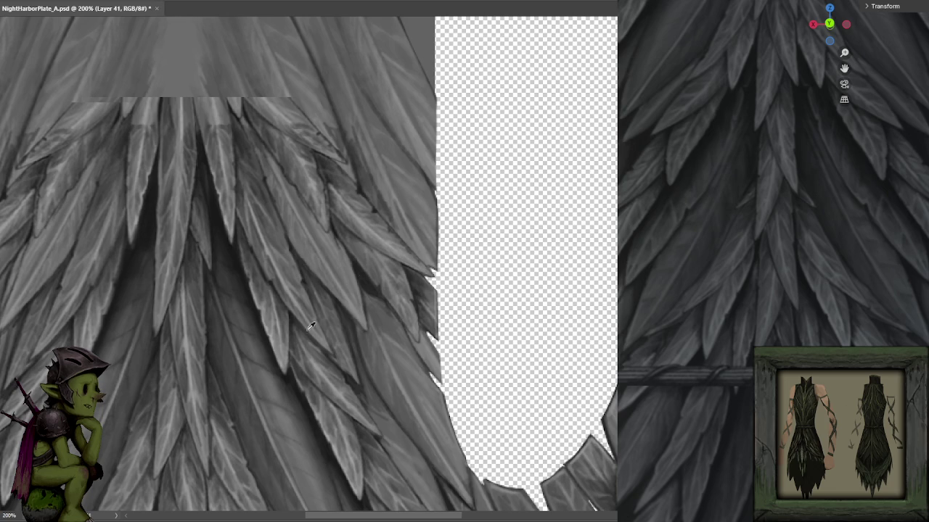
pyautogui.moveTo(436, 265); pyautogui.dragTo(433, 202)
pyautogui.hotkey('ctrl', 'z')
pyautogui.scroll(-1, 428, 180)
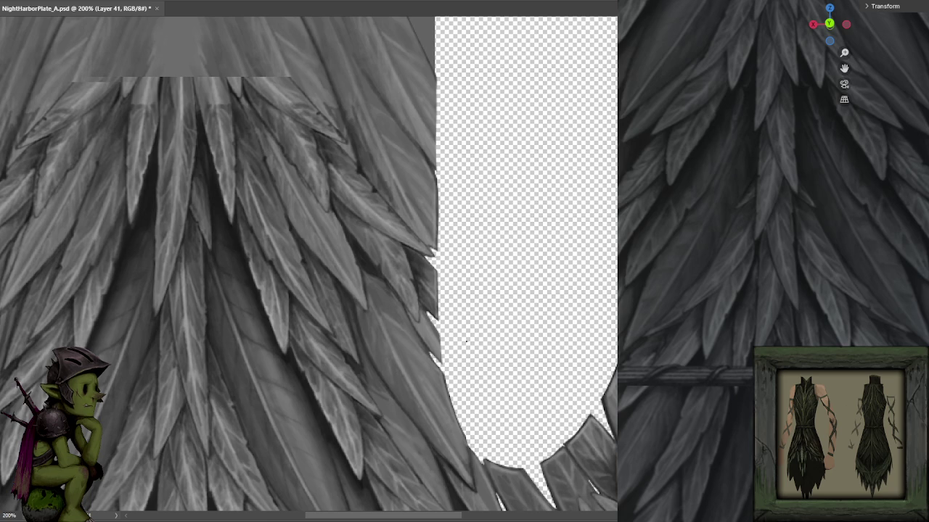
pyautogui.scroll(-1, 436, 221)
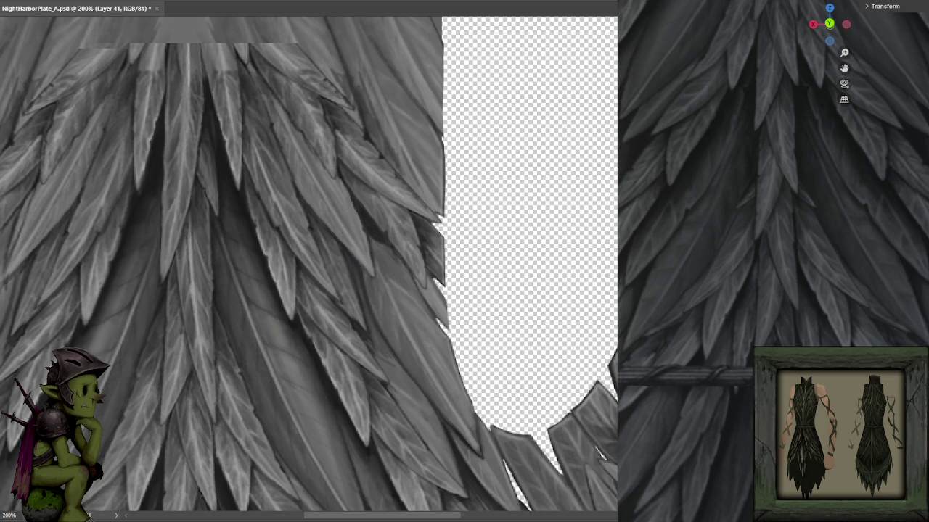
pyautogui.click(385, 149)
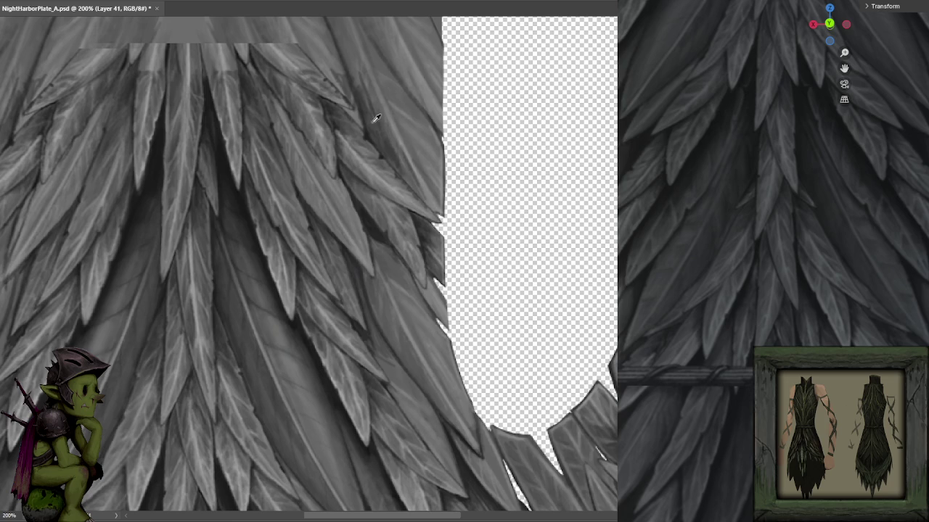
pyautogui.moveTo(383, 80); pyautogui.dragTo(411, 159)
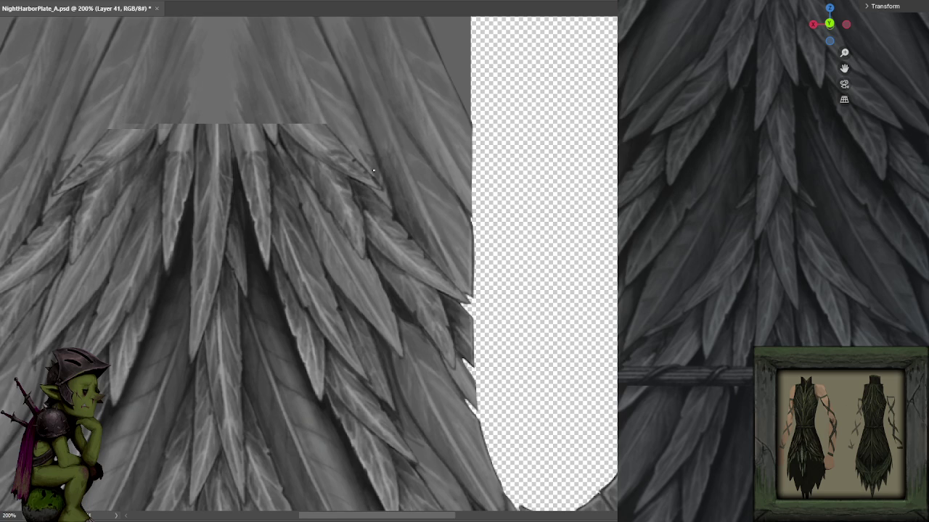
# - Alt-click the lower feathers to sample a mid-grey, then zoom out to 100%
pyautogui.click(238, 173)
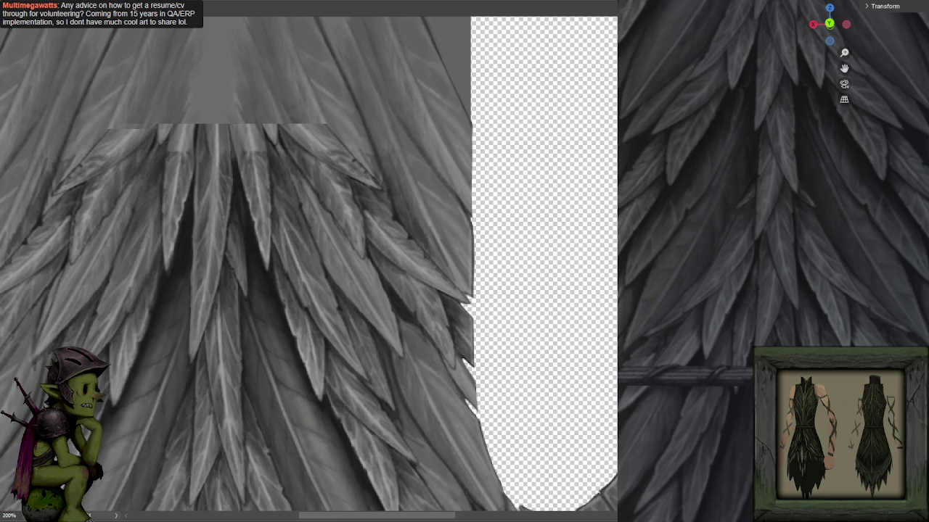
pyautogui.moveTo(477, 274); pyautogui.dragTo(497, 184)
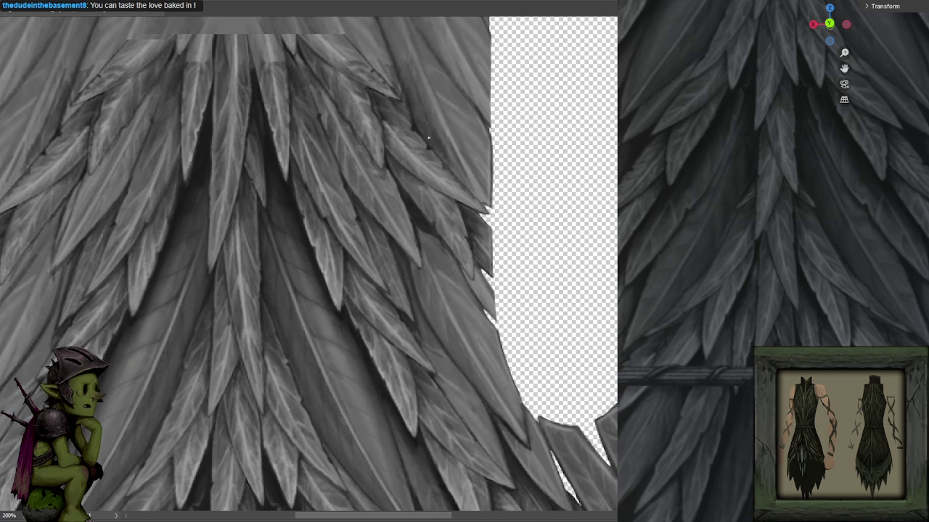
pyautogui.scroll(2, 439, 210)
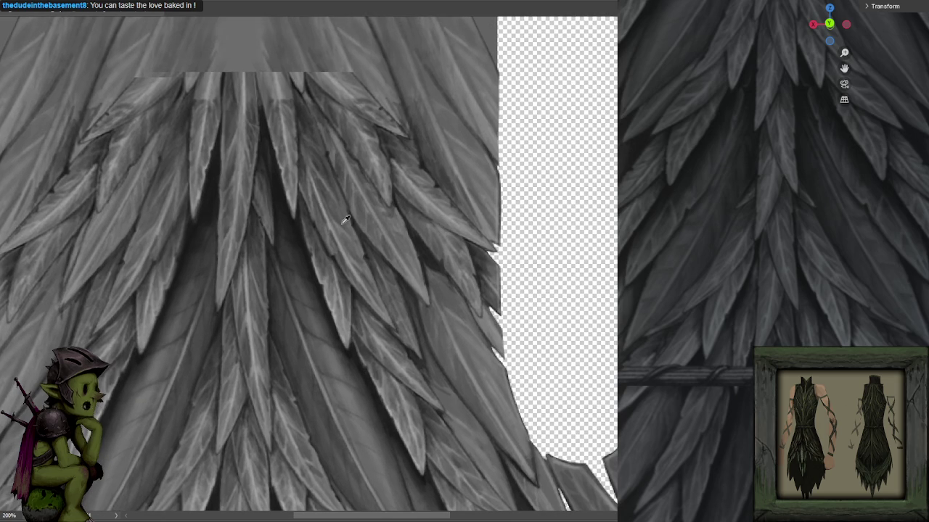
pyautogui.keyDown('alt'); pyautogui.click(270, 149); pyautogui.keyUp('alt')
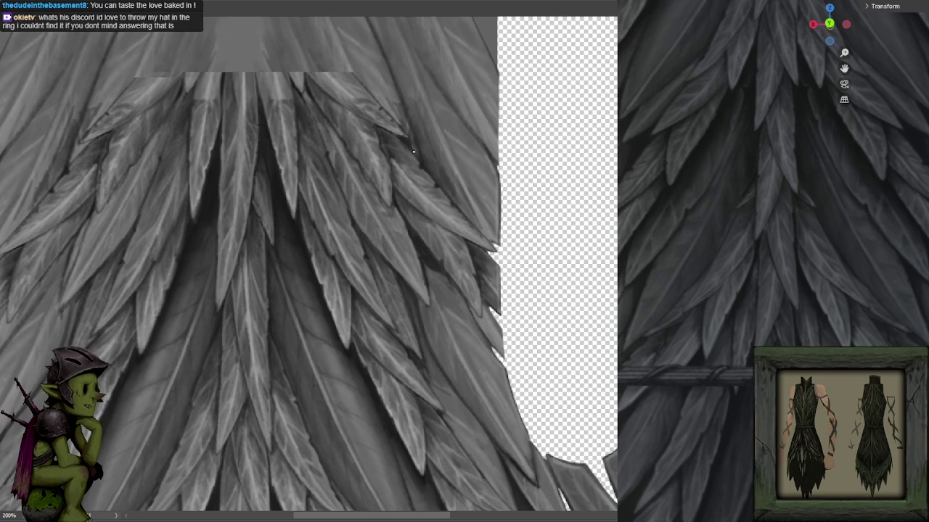
pyautogui.scroll(-1, 488, 216)
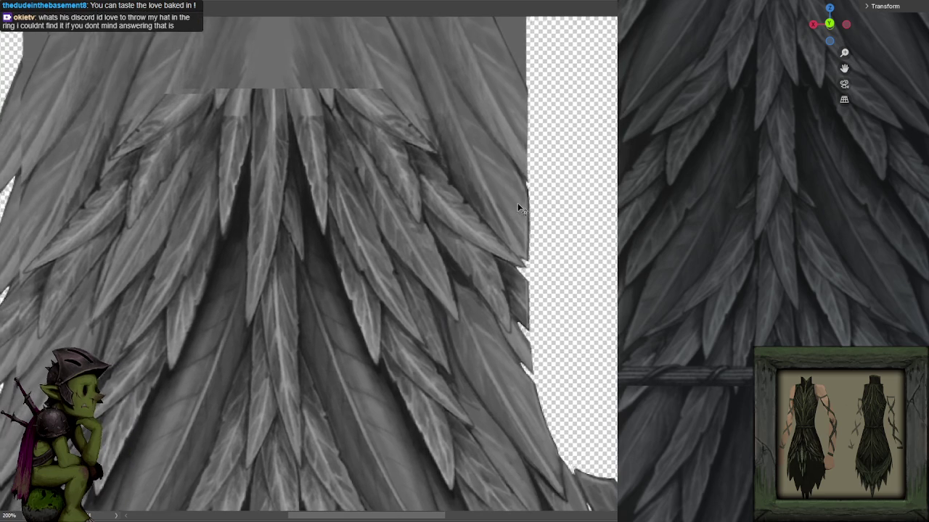
pyautogui.scroll(-2, 518, 207)
pyautogui.scroll(-1, 503, 190)
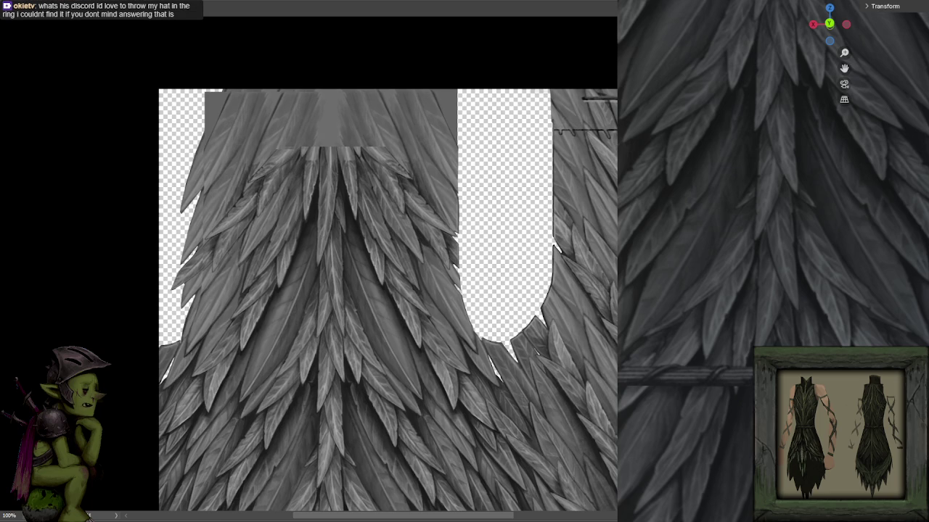
pyautogui.scroll(2, 482, 245)
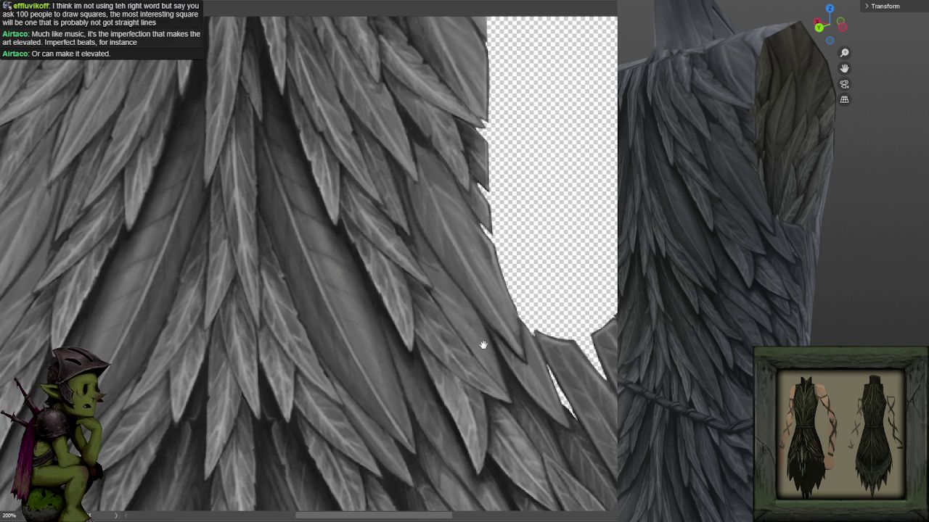
pyautogui.scroll(1, 481, 338)
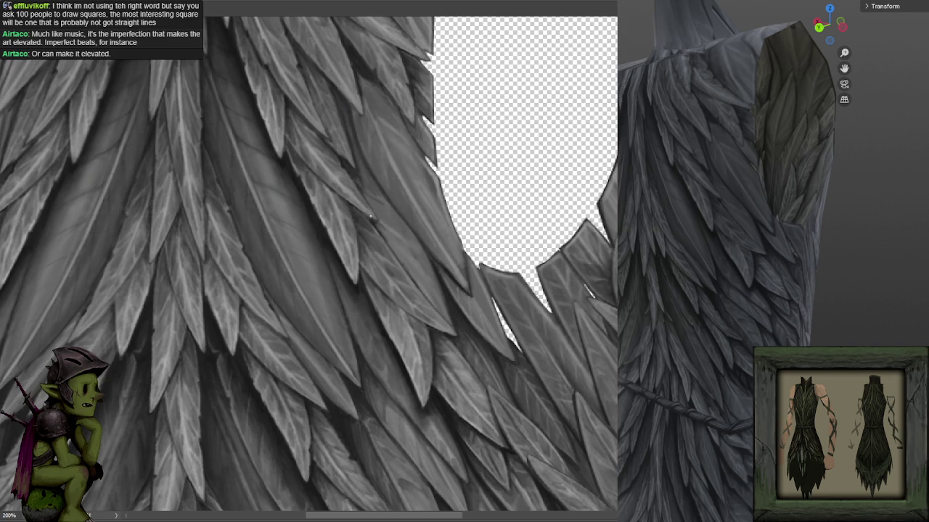
pyautogui.moveTo(412, 151); pyautogui.dragTo(425, 232)
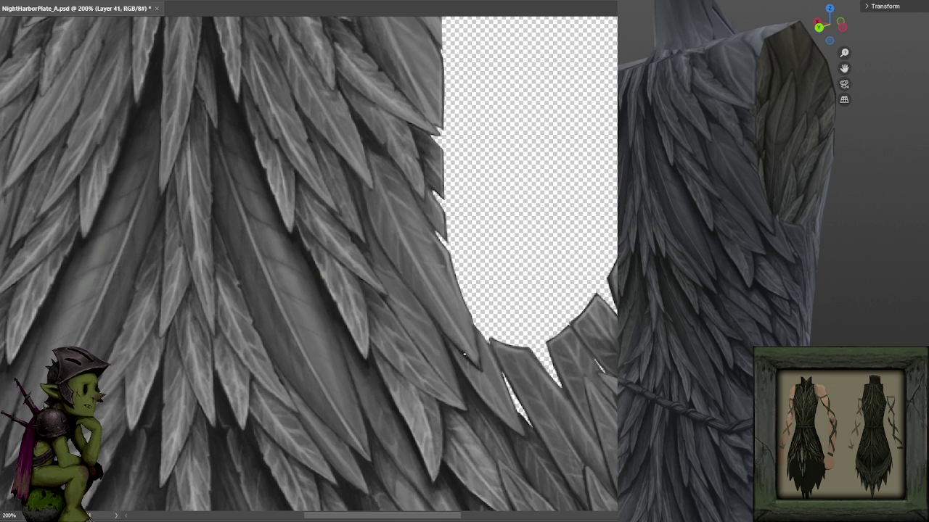
# - Paint two touch-ups below the cut-out, save, and refocus on the surrounding feathers
pyautogui.click(449, 348)
pyautogui.click(466, 383)
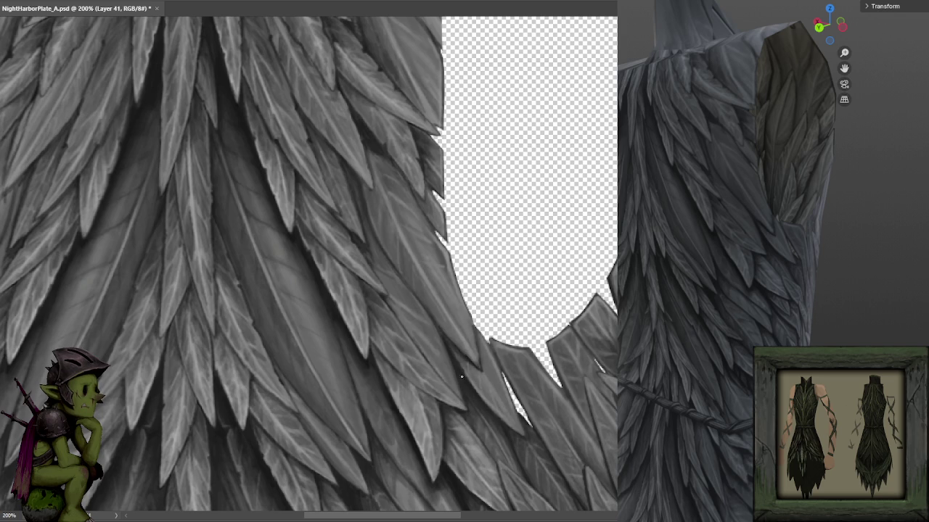
pyautogui.hotkey('ctrl', 's')
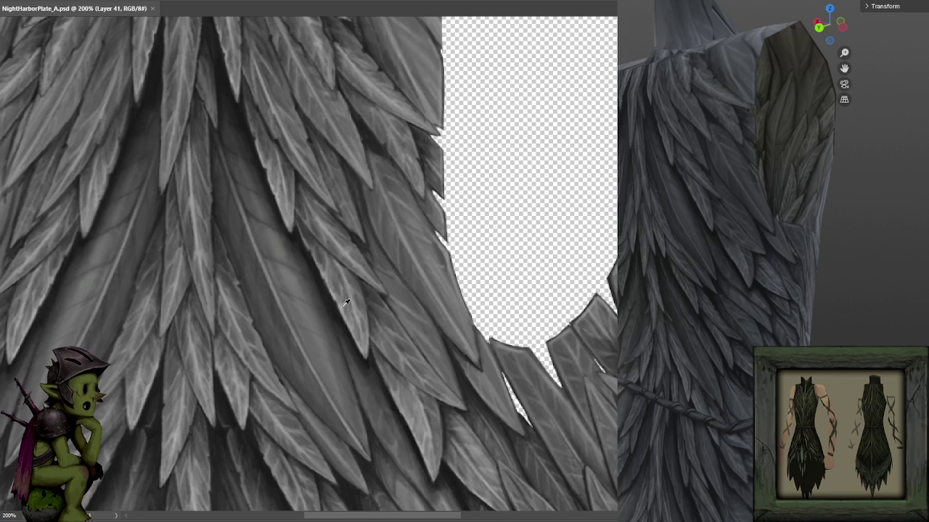
pyautogui.scroll(-5, 423, 288)
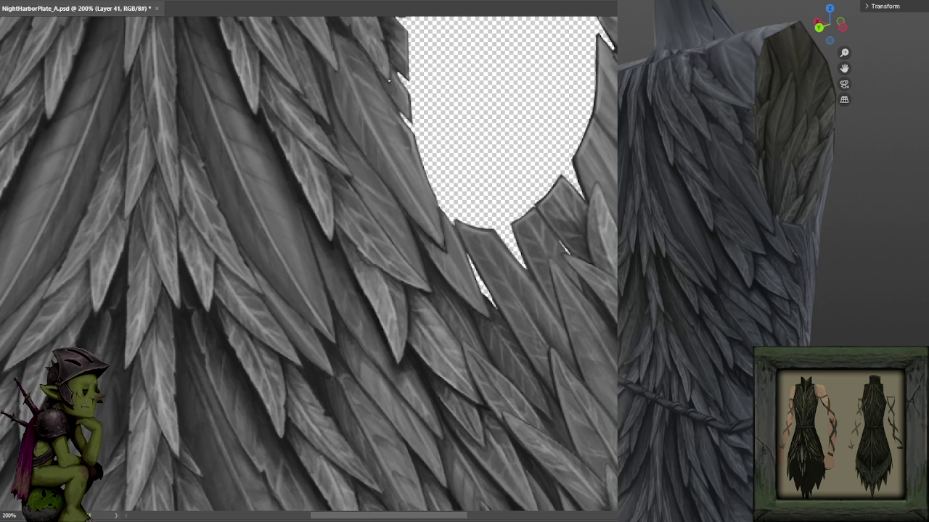
pyautogui.moveTo(432, 84); pyautogui.dragTo(447, 156)
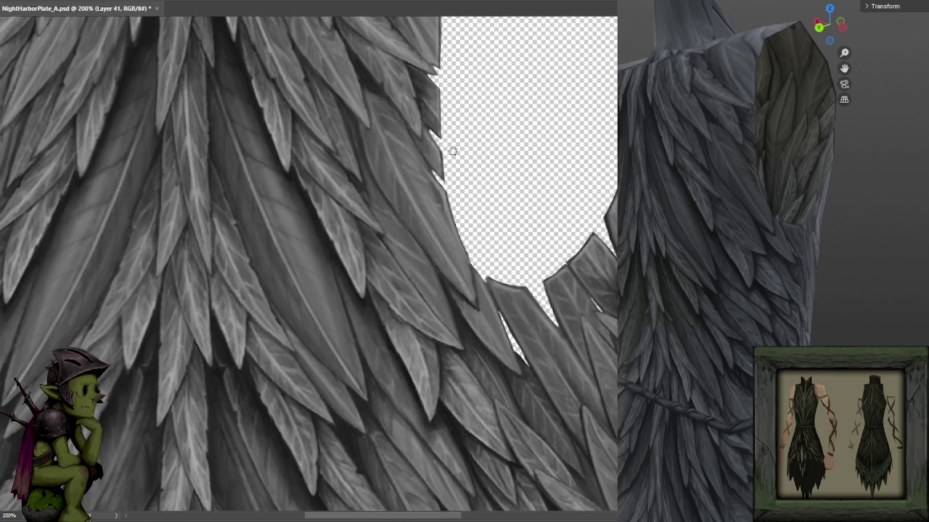
pyautogui.hotkey('ctrl', '-')
pyautogui.hotkey('ctrl', '+')
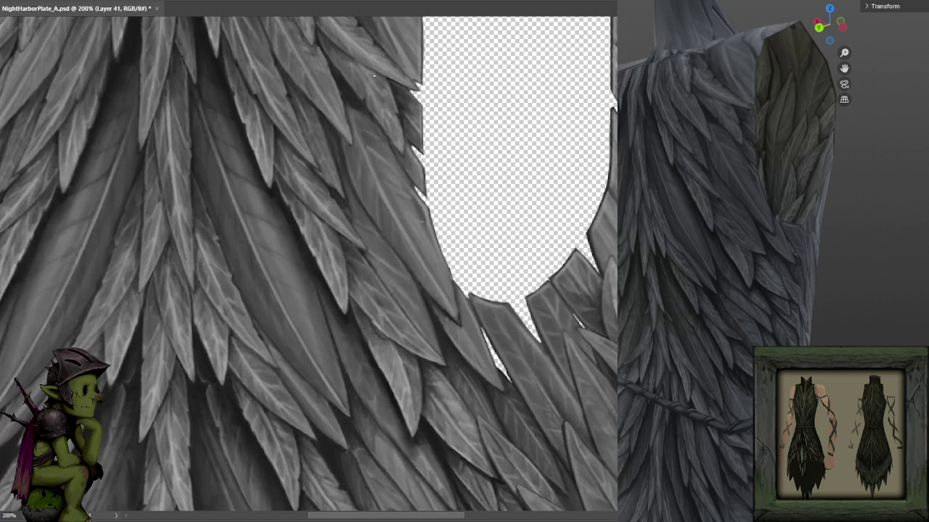
# - Darken and sharpen the feather edges around and below the transparent hole
pyautogui.moveTo(354, 173); pyautogui.dragTo(393, 232)
pyautogui.moveTo(460, 328); pyautogui.dragTo(496, 392)
pyautogui.moveTo(509, 272); pyautogui.dragTo(498, 250)
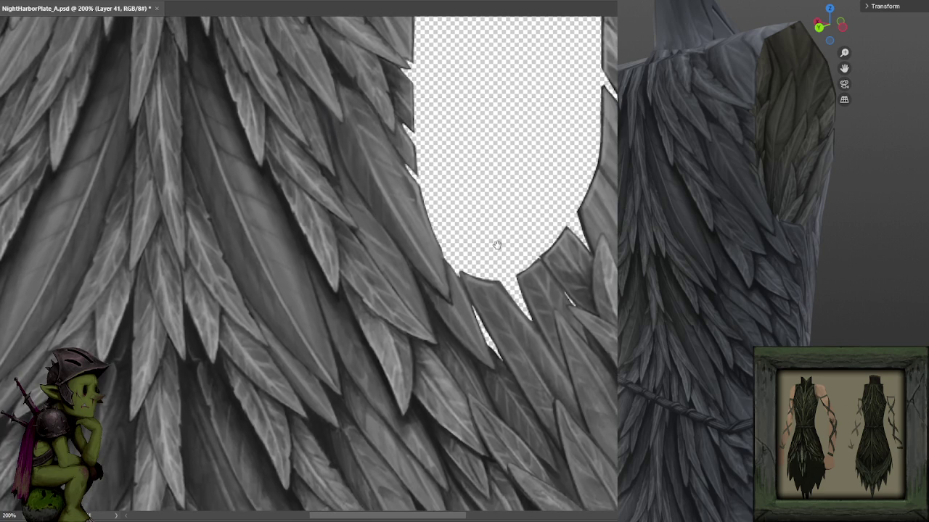
pyautogui.moveTo(475, 293); pyautogui.dragTo(513, 365)
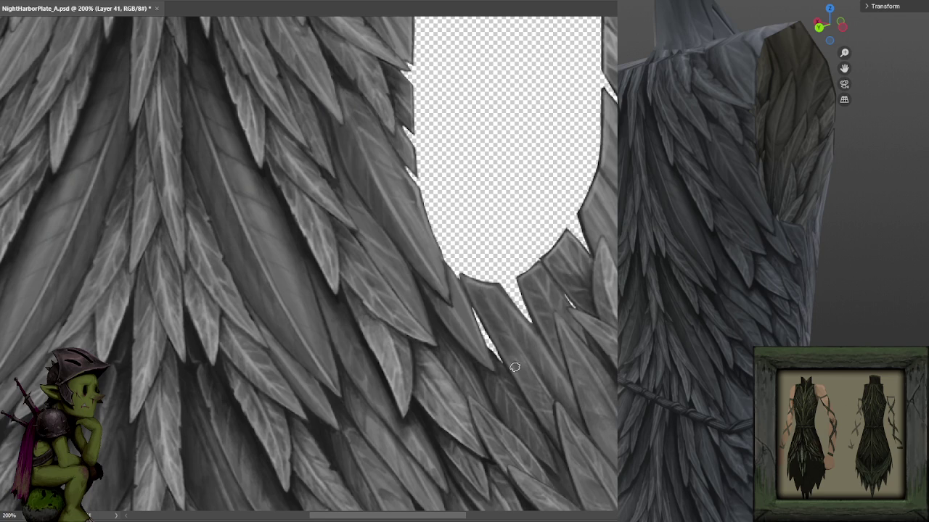
pyautogui.moveTo(488, 315); pyautogui.dragTo(519, 369)
pyautogui.moveTo(495, 297); pyautogui.dragTo(536, 356)
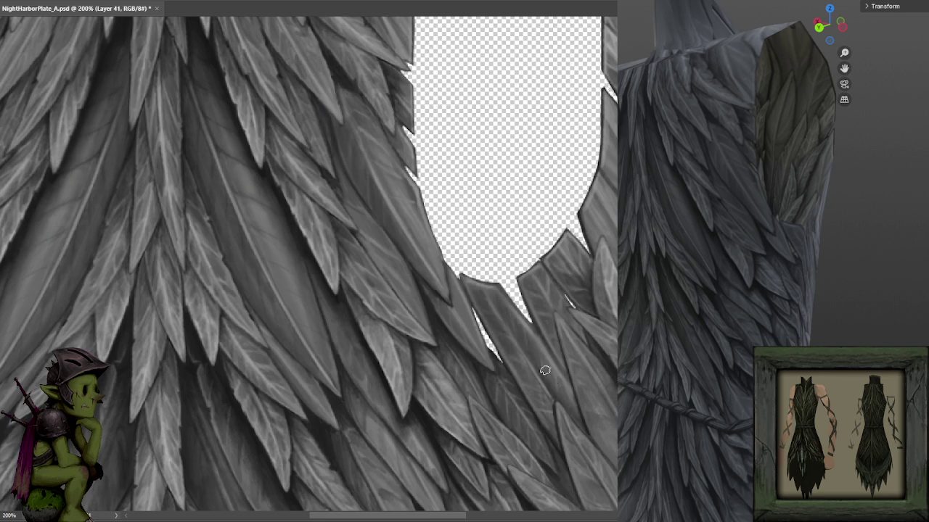
pyautogui.moveTo(526, 285); pyautogui.dragTo(565, 277)
pyautogui.moveTo(567, 242); pyautogui.dragTo(582, 264)
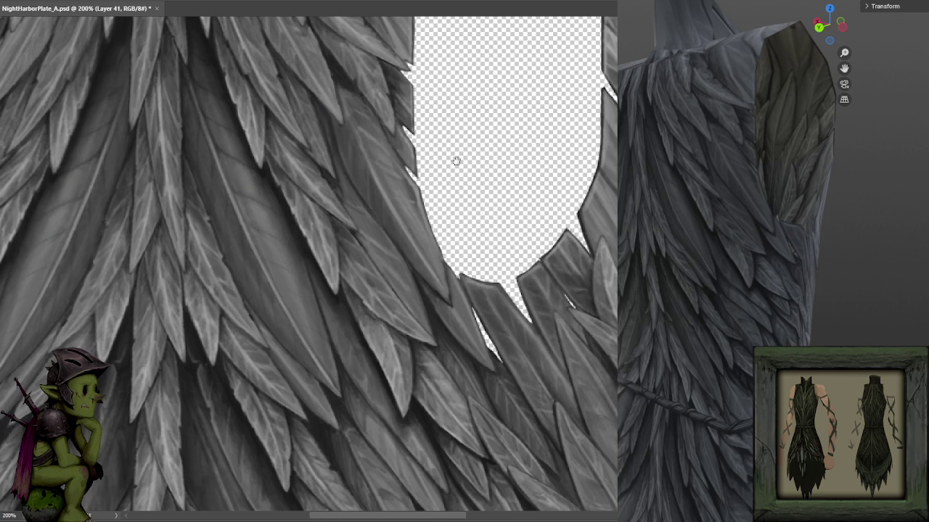
pyautogui.moveTo(467, 165); pyautogui.dragTo(477, 248)
pyautogui.moveTo(421, 193)
pyautogui.mouseDown()
pyautogui.moveTo(433, 207)
pyautogui.moveTo(430, 196)
pyautogui.mouseUp()
pyautogui.hotkey('ctrl', '-')
# - Lasso-select the central feather fan at the top of the sheet
pyautogui.hotkey('ctrl', 's')
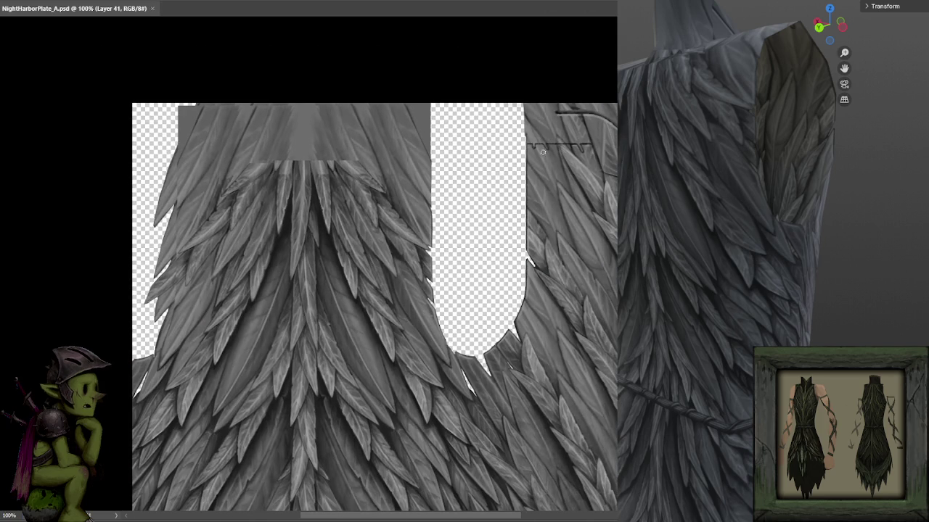
pyautogui.moveTo(445, 245); pyautogui.dragTo(409, 164)
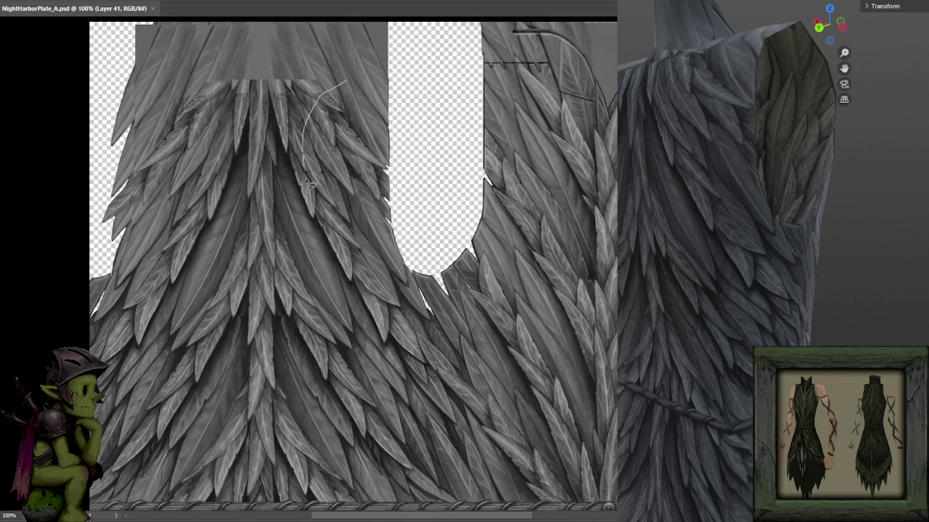
pyautogui.moveTo(389, 71)
pyautogui.mouseDown()
pyautogui.moveTo(288, 259)
pyautogui.moveTo(472, 109)
pyautogui.mouseUp()
pyautogui.moveTo(445, 156)
pyautogui.mouseDown()
pyautogui.moveTo(438, 266)
pyautogui.moveTo(304, 85)
pyautogui.mouseUp()
pyautogui.moveTo(433, 87)
pyautogui.mouseDown()
pyautogui.moveTo(284, 129)
pyautogui.moveTo(439, 136)
pyautogui.moveTo(456, 347)
pyautogui.moveTo(258, 342)
pyautogui.mouseUp()
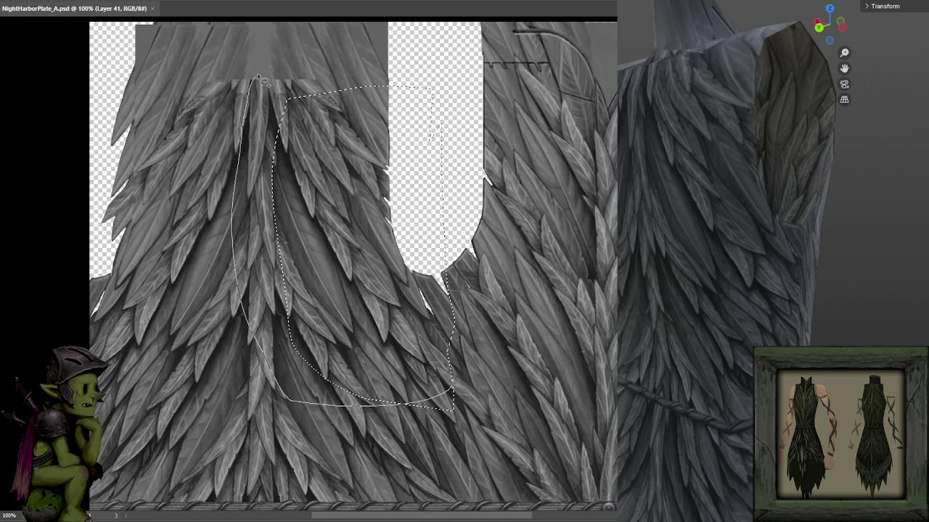
pyautogui.moveTo(258, 343); pyautogui.dragTo(441, 105)
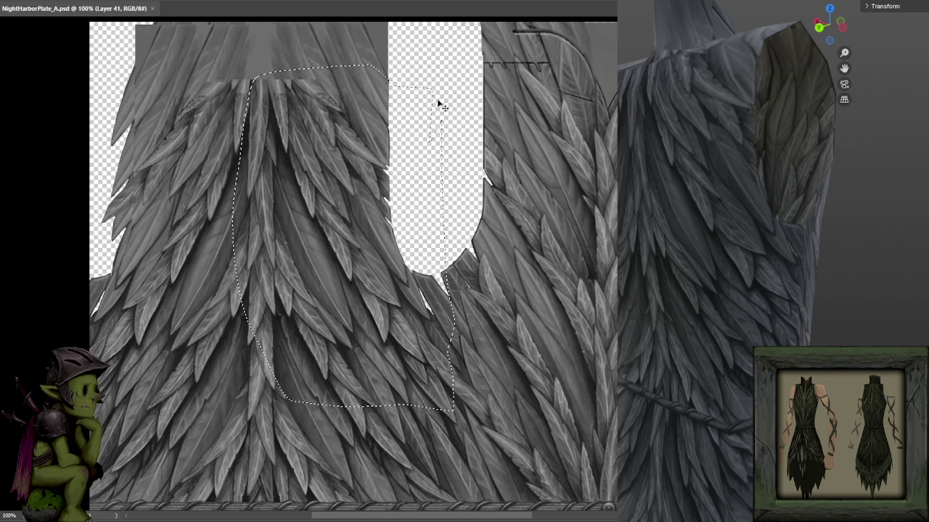
# - Copy the selection to a new layer, flip it horizontally, and slide it about 226 px left
pyautogui.hotkey('ctrl', 'j')
pyautogui.hotkey('ctrl', 't')
pyautogui.rightClick(336, 196)
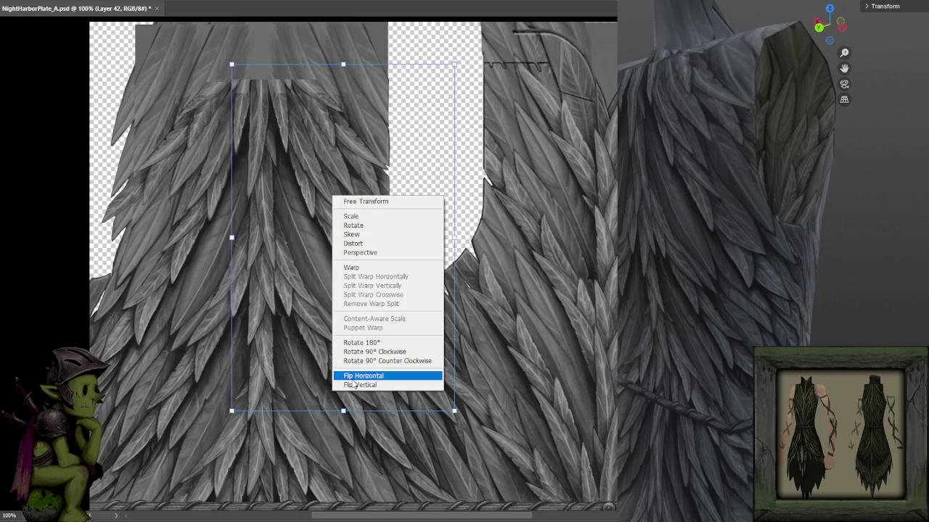
pyautogui.click(352, 374)
pyautogui.moveTo(377, 247)
pyautogui.mouseDown()
pyautogui.moveTo(245, 250)
pyautogui.moveTo(264, 261)
pyautogui.moveTo(246, 255)
pyautogui.moveTo(322, 251)
pyautogui.mouseUp()
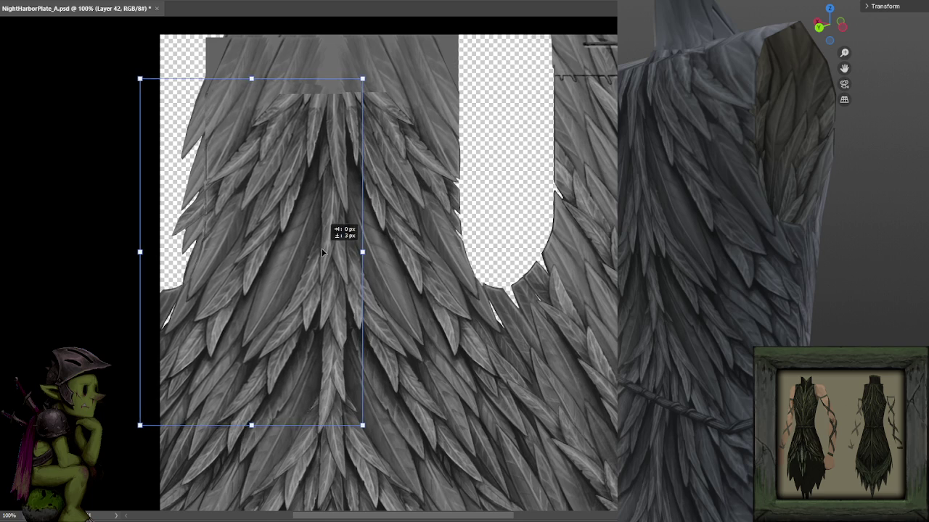
pyautogui.moveTo(321, 251); pyautogui.dragTo(322, 254)
pyautogui.scroll(2, 321, 254)
pyautogui.scroll(2, 321, 254)
# - Nudge the mirrored copy into alignment, commit the transform, and compare via undo
pyautogui.moveTo(344, 218)
pyautogui.mouseDown()
pyautogui.moveTo(465, 210)
pyautogui.moveTo(439, 217)
pyautogui.mouseUp()
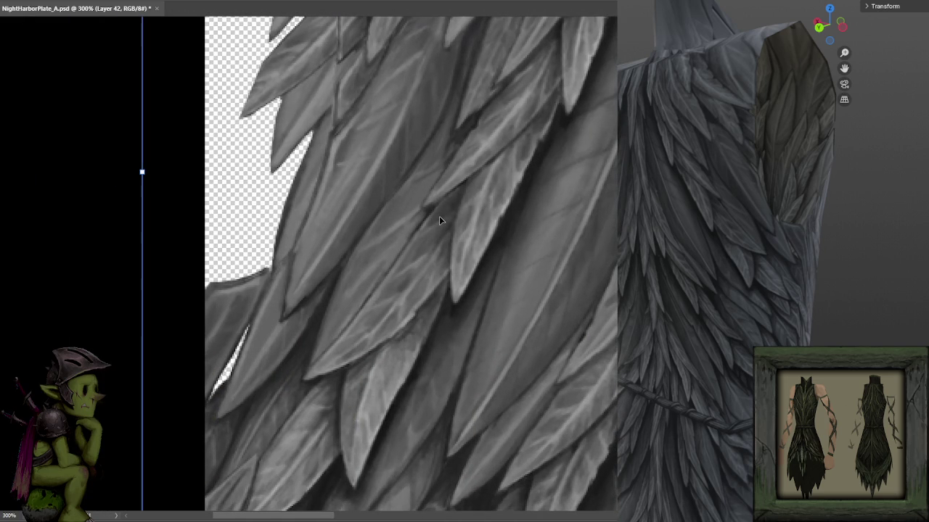
pyautogui.press('Up')
pyautogui.press('Right')
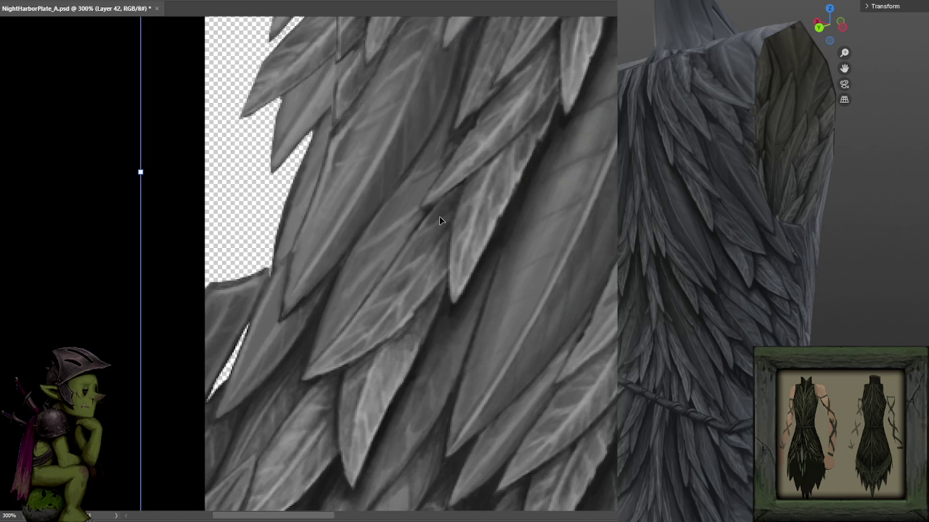
pyautogui.press('Up')
pyautogui.press('Down')
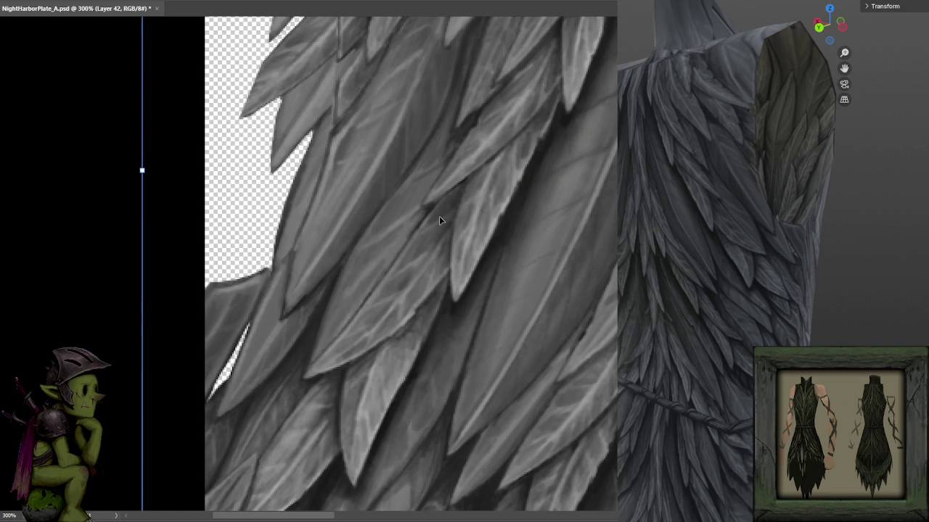
pyautogui.press('Return')
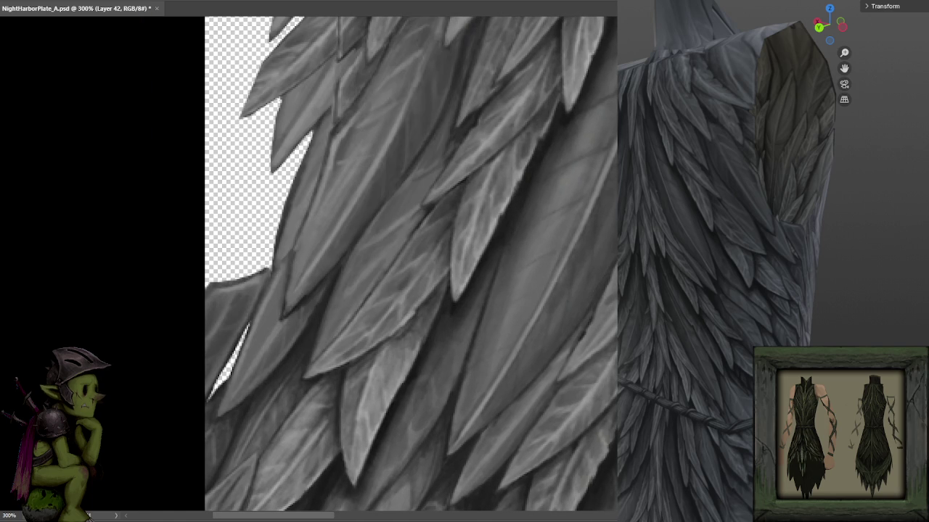
pyautogui.hotkey('ctrl', 'z')
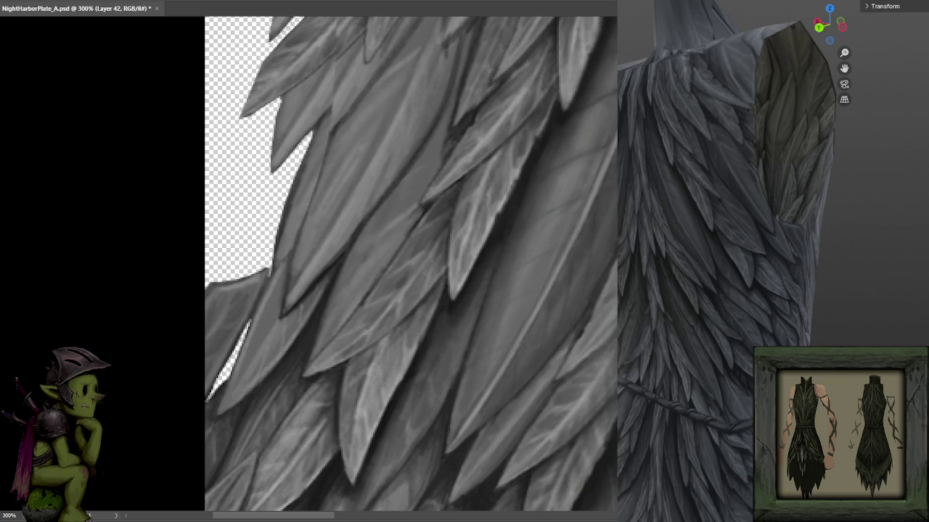
pyautogui.hotkey('ctrl', 'z')
pyautogui.hotkey('ctrl', 'z')
pyautogui.hotkey('ctrl', 'z')
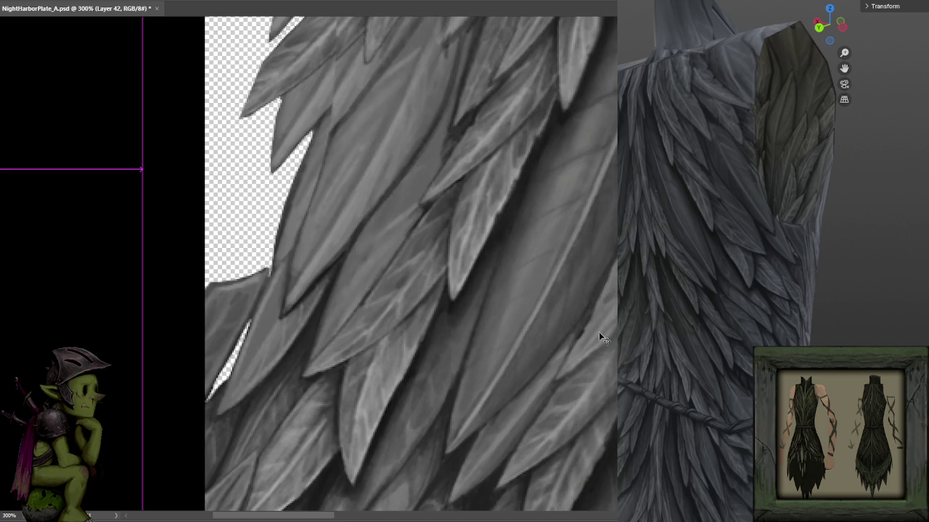
pyautogui.scroll(-2, 603, 334)
pyautogui.scroll(-1, 603, 335)
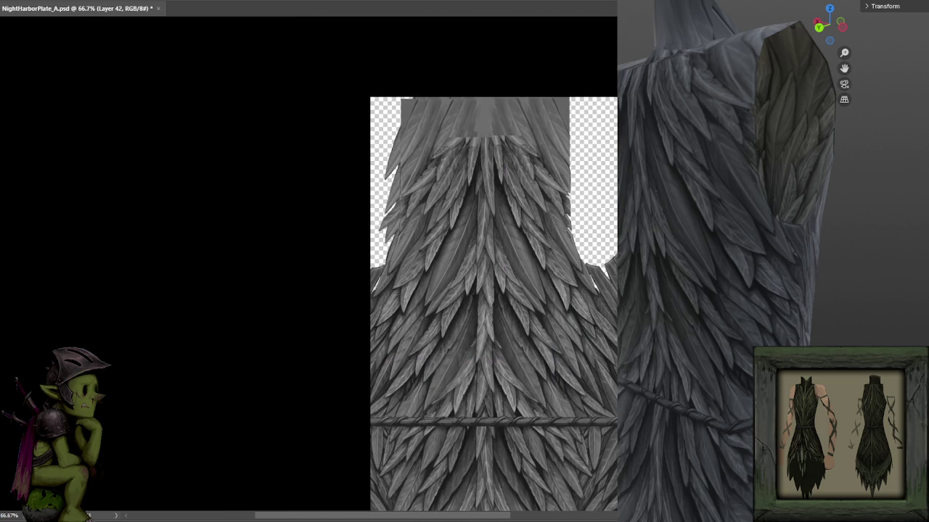
pyautogui.scroll(1, 417, 261)
# - Brush down the central feather column to blend the seam, then zoom in to inspect
pyautogui.press('b')
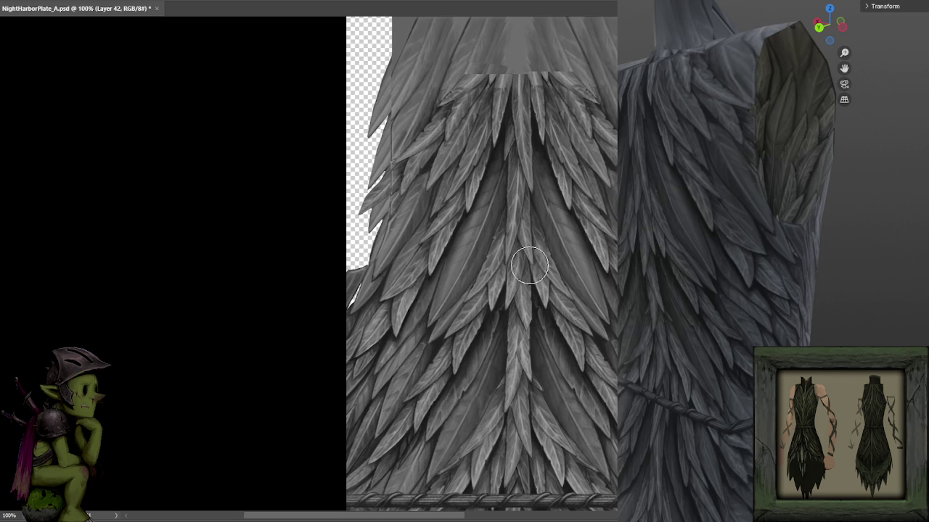
pyautogui.moveTo(508, 284); pyautogui.dragTo(522, 62)
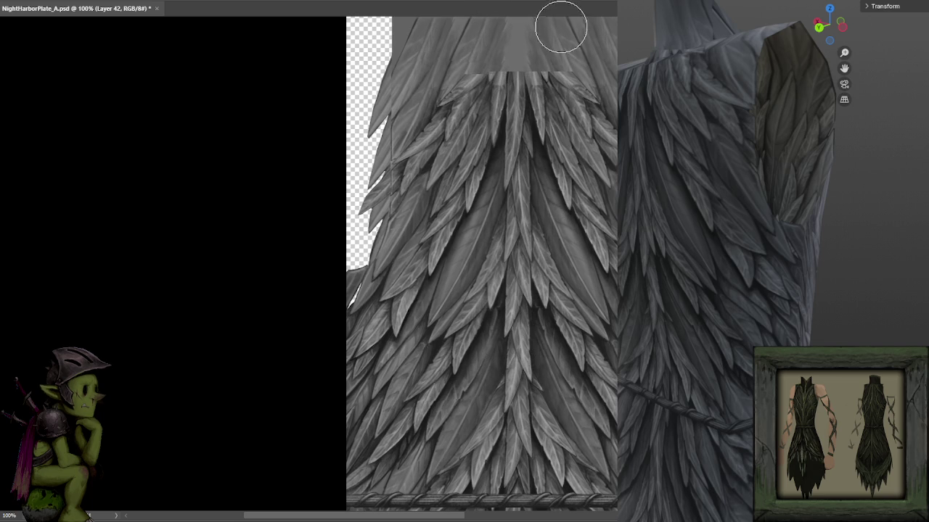
pyautogui.hotkey('ctrl', '+')
pyautogui.hscroll(5, 608, 217)
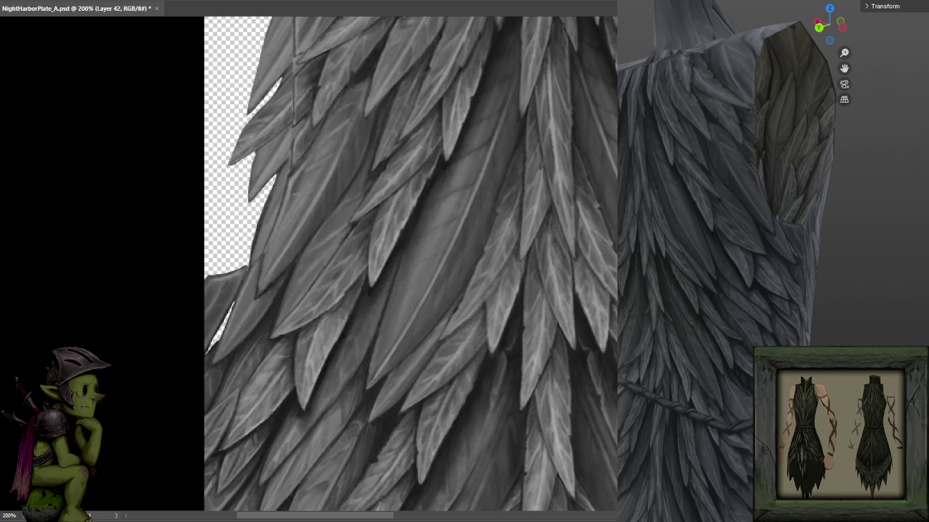
pyautogui.hscroll(2, 405, 268)
pyautogui.scroll(-3, 501, 254)
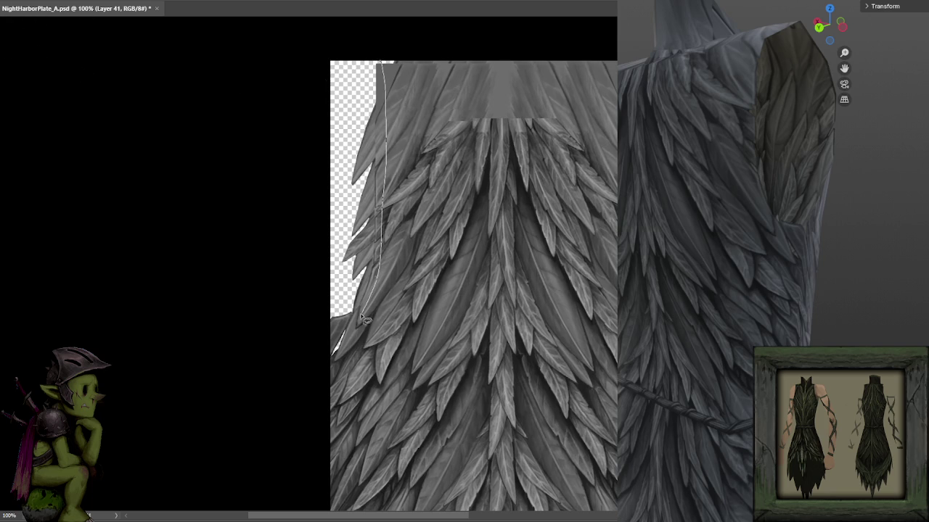
# - Delete the selected left-edge feathers, then undo that first erase
pyautogui.press('Delete')
pyautogui.hotkey('ctrl', 'd')
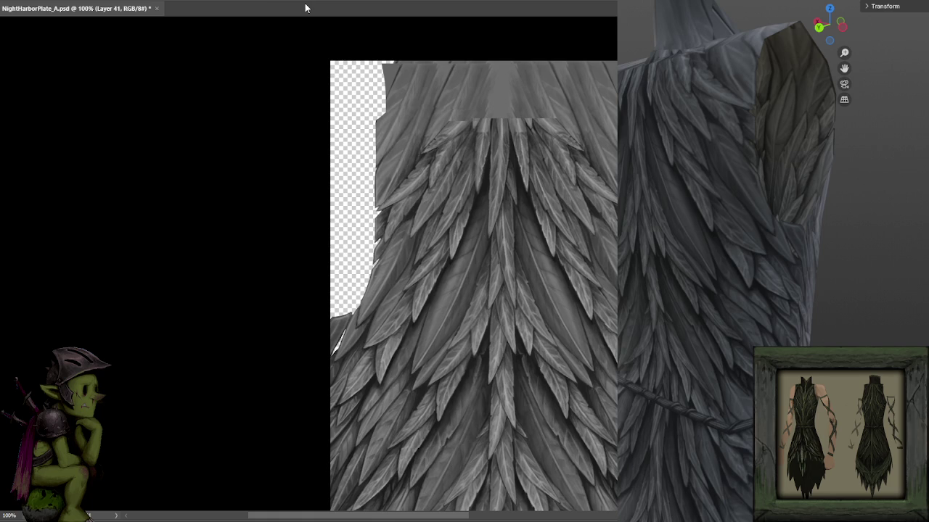
pyautogui.hotkey('ctrl', 'z')
# - Select the tall left-edge strip plus two extra areas and clear them to transparency
pyautogui.moveTo(331, 62)
pyautogui.mouseDown()
pyautogui.moveTo(375, 354)
pyautogui.moveTo(383, 339)
pyautogui.mouseUp()
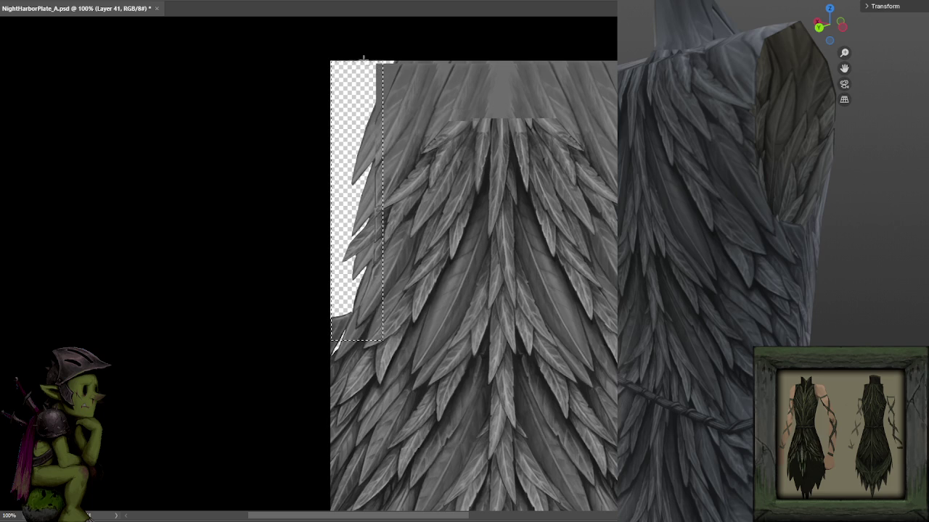
pyautogui.moveTo(407, 202); pyautogui.dragTo(375, 52)
pyautogui.moveTo(406, 145)
pyautogui.mouseDown()
pyautogui.moveTo(383, 151)
pyautogui.moveTo(385, 46)
pyautogui.moveTo(375, 50)
pyautogui.mouseUp()
pyautogui.press('Delete')
pyautogui.hotkey('ctrl', 'd')
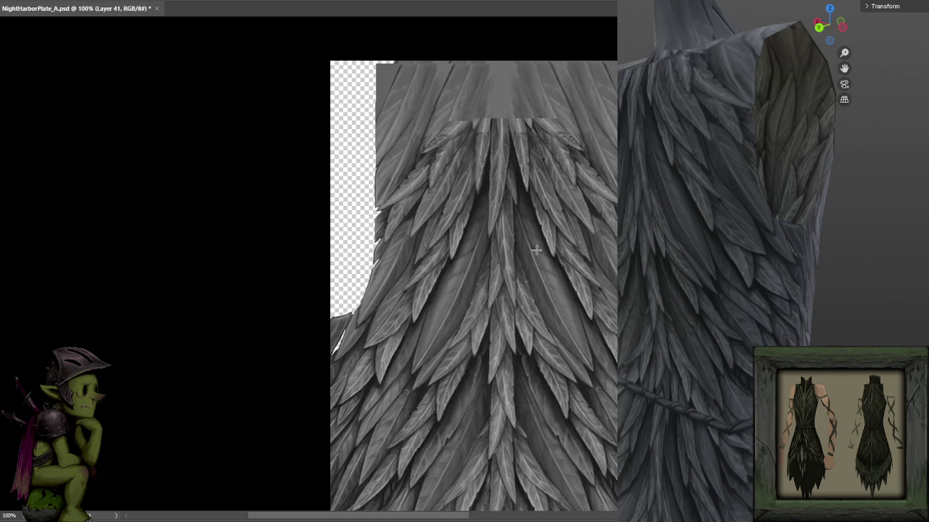
# - Compare before and after, save the file, and orbit the 3D garment
pyautogui.moveTo(530, 249); pyautogui.dragTo(520, 232)
pyautogui.hotkey('ctrl', 'z')
pyautogui.hotkey('ctrl', 'z')
pyautogui.hotkey('ctrl', 'z')
pyautogui.hotkey('ctrl', 'z')
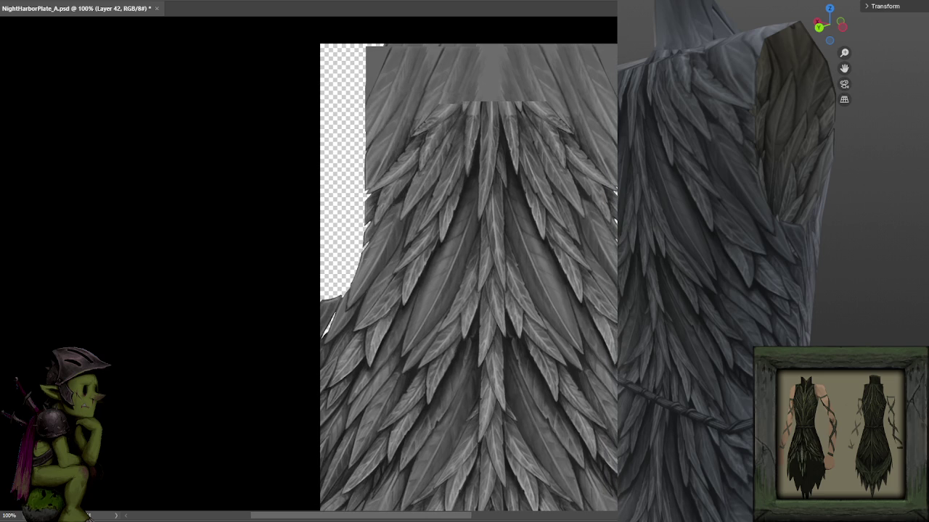
pyautogui.hotkey('ctrl', 's')
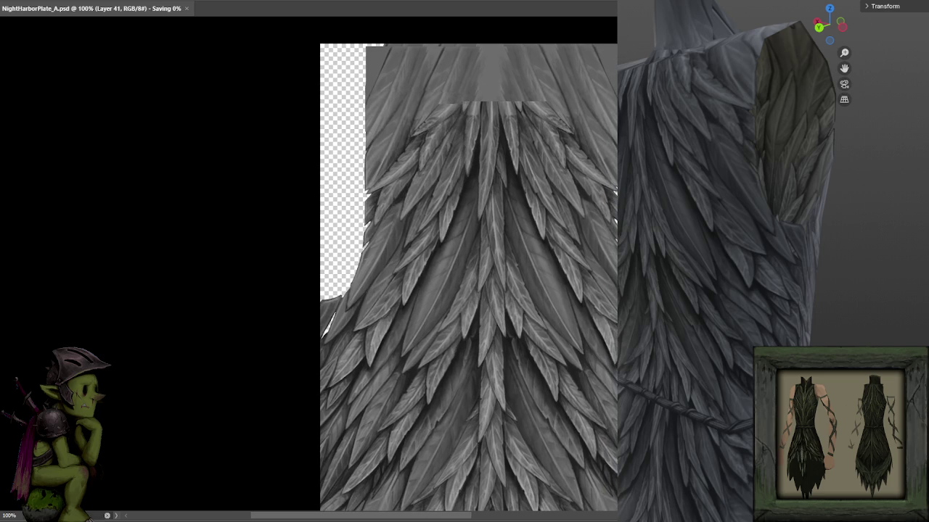
pyautogui.moveTo(578, 260); pyautogui.dragTo(578, 240)
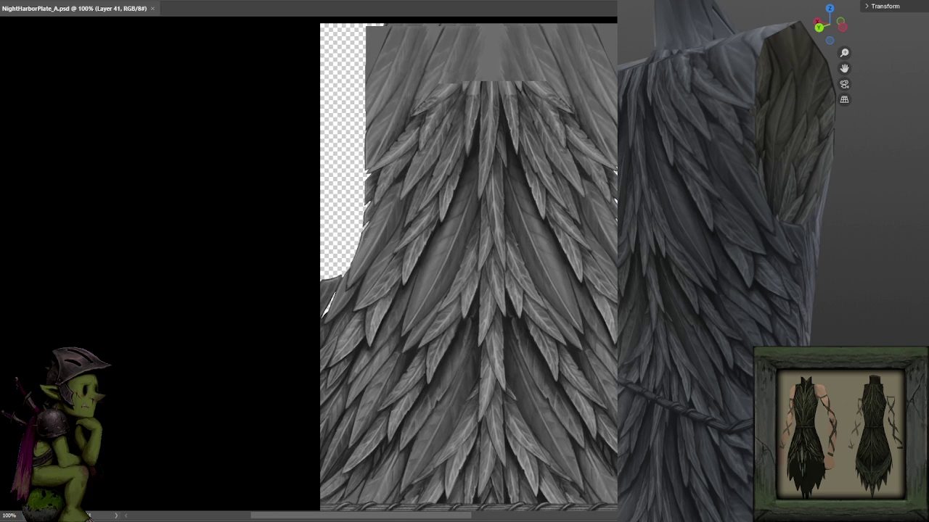
pyautogui.moveTo(763, 263)
pyautogui.mouseDown()
pyautogui.moveTo(837, 257)
pyautogui.moveTo(775, 249)
pyautogui.moveTo(758, 331)
pyautogui.moveTo(749, 317)
pyautogui.moveTo(792, 323)
pyautogui.moveTo(791, 335)
pyautogui.moveTo(808, 309)
pyautogui.moveTo(788, 286)
pyautogui.moveTo(707, 266)
pyautogui.moveTo(813, 326)
pyautogui.moveTo(879, 297)
pyautogui.moveTo(865, 297)
pyautogui.mouseUp()
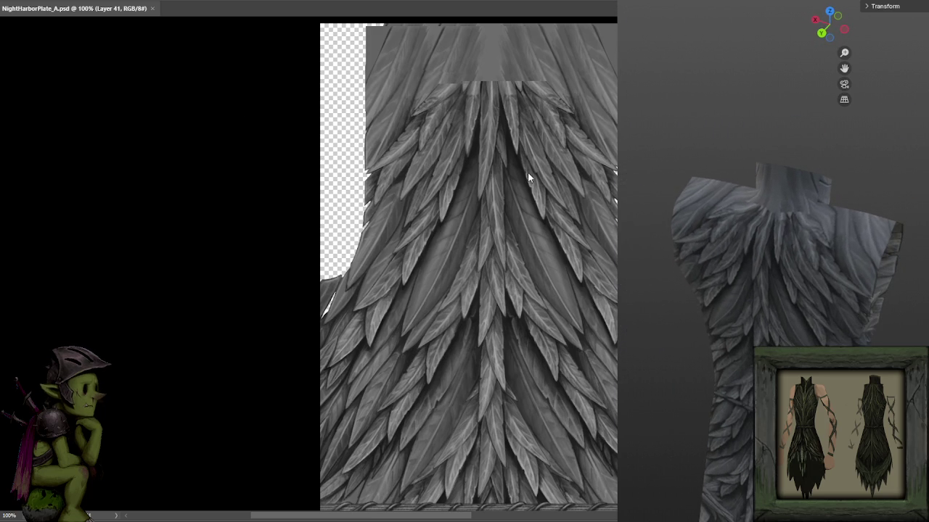
pyautogui.scroll(-3, 639, 247)
pyautogui.moveTo(698, 266)
pyautogui.mouseDown()
pyautogui.moveTo(746, 212)
pyautogui.moveTo(754, 258)
pyautogui.moveTo(784, 283)
pyautogui.moveTo(736, 302)
pyautogui.moveTo(884, 294)
pyautogui.moveTo(696, 305)
pyautogui.mouseUp()
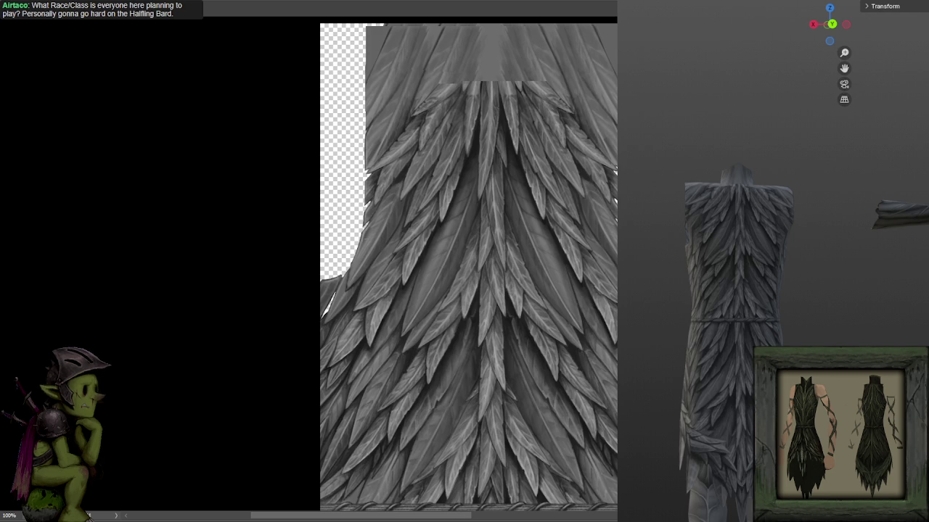
pyautogui.hscroll(2, 224, 186)
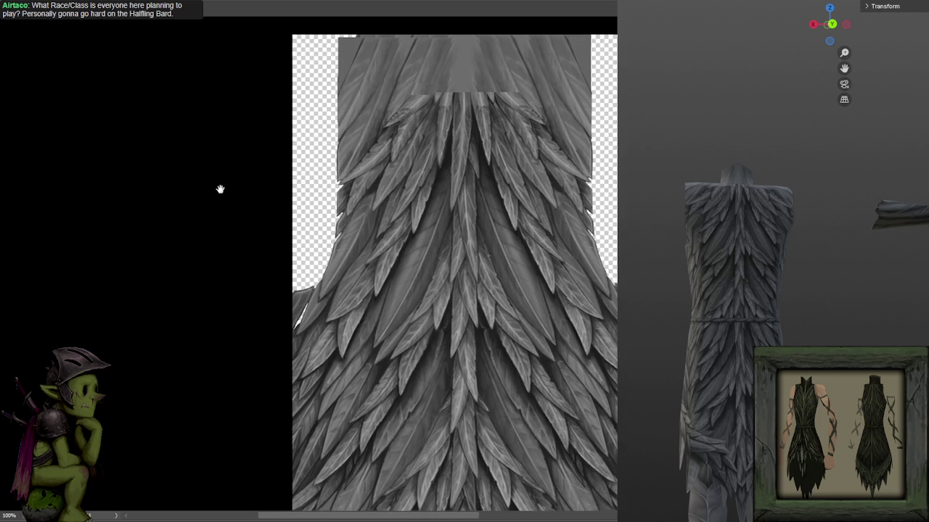
pyautogui.scroll(1, 242, 149)
pyautogui.scroll(1, 242, 150)
pyautogui.scroll(1, 237, 188)
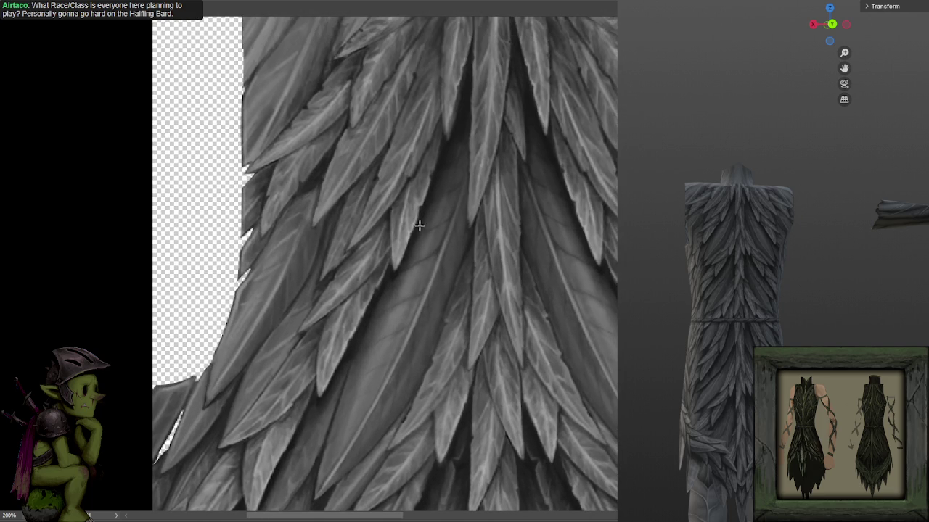
pyautogui.scroll(-1, 193, 167)
pyautogui.scroll(-1, 407, 212)
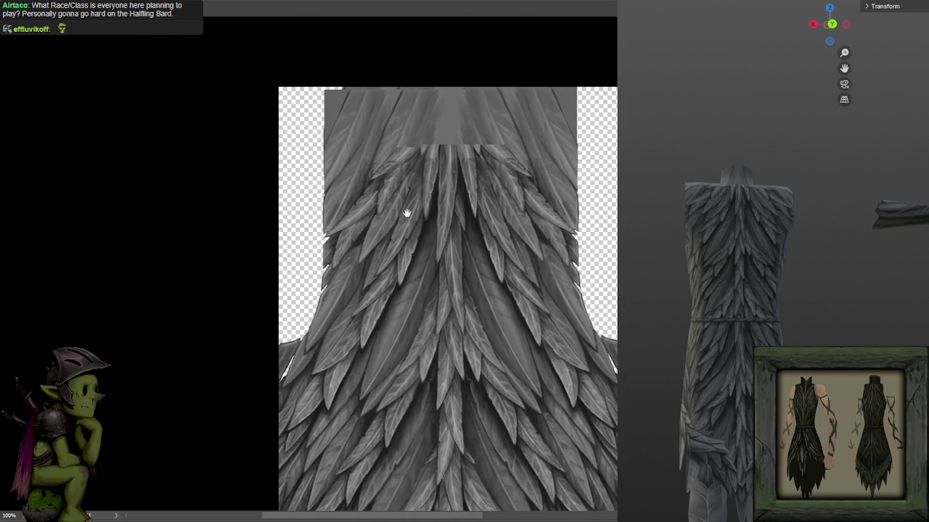
pyautogui.scroll(2, 446, 232)
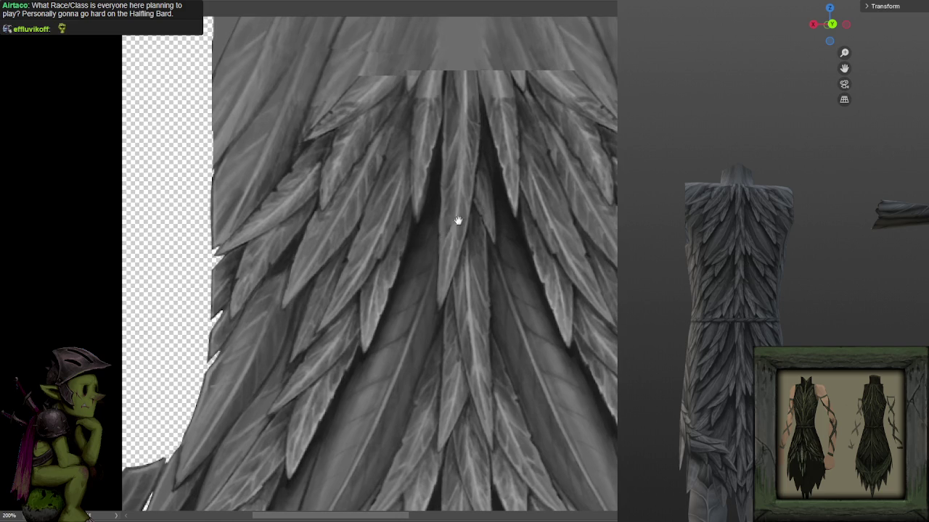
pyautogui.scroll(-1, 446, 232)
pyautogui.scroll(-1, 452, 230)
pyautogui.scroll(1, 442, 249)
pyautogui.scroll(-1, 436, 242)
pyautogui.scroll(3, 740, 291)
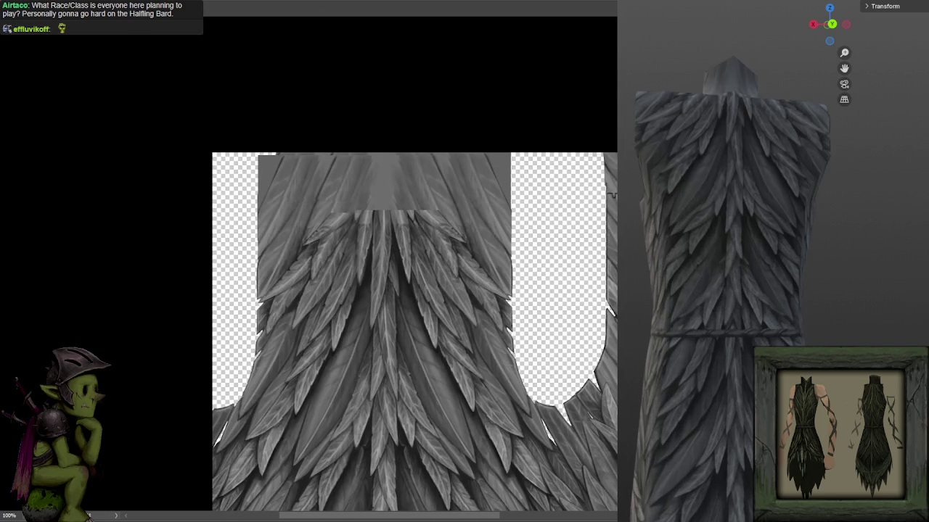
pyautogui.moveTo(771, 207)
pyautogui.mouseDown()
pyautogui.moveTo(749, 325)
pyautogui.moveTo(851, 336)
pyautogui.moveTo(723, 351)
pyautogui.mouseUp()
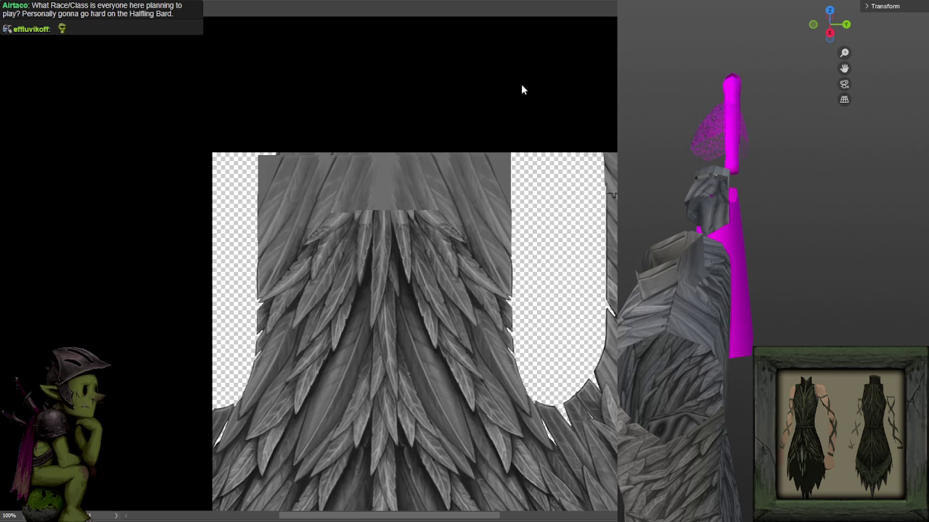
pyautogui.moveTo(638, 290)
pyautogui.mouseDown()
pyautogui.moveTo(700, 280)
pyautogui.moveTo(651, 290)
pyautogui.moveTo(700, 287)
pyautogui.moveTo(645, 348)
pyautogui.moveTo(777, 338)
pyautogui.moveTo(720, 335)
pyautogui.moveTo(699, 323)
pyautogui.moveTo(706, 309)
pyautogui.mouseUp()
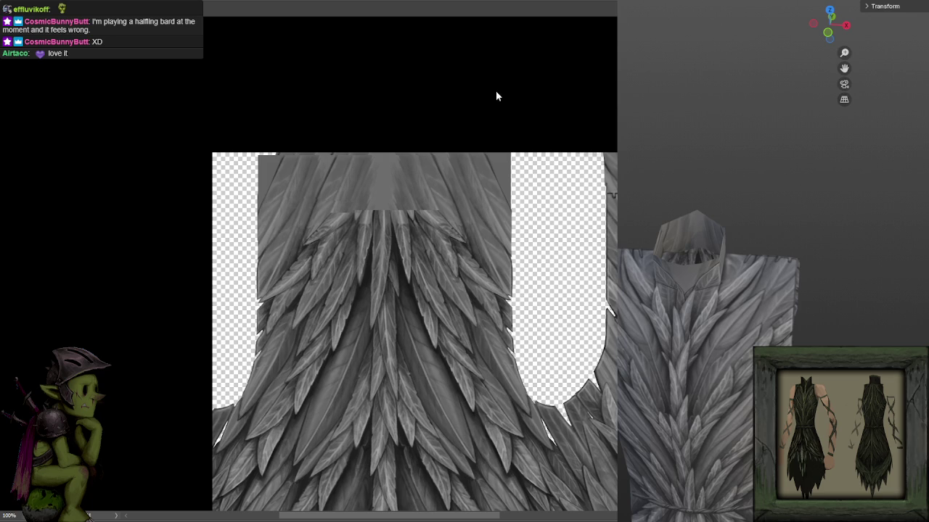
pyautogui.moveTo(470, 274); pyautogui.dragTo(469, 160)
pyautogui.scroll(-1, 469, 159)
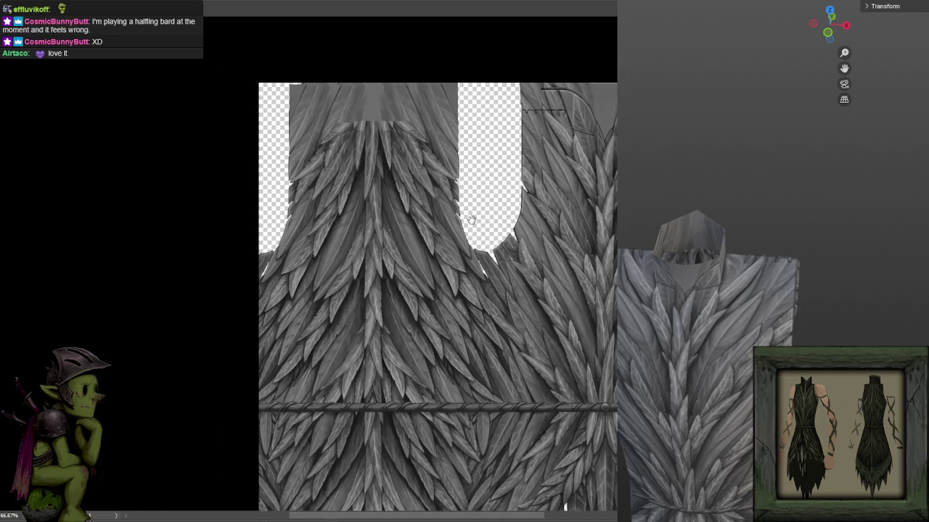
pyautogui.moveTo(469, 216); pyautogui.dragTo(444, 170)
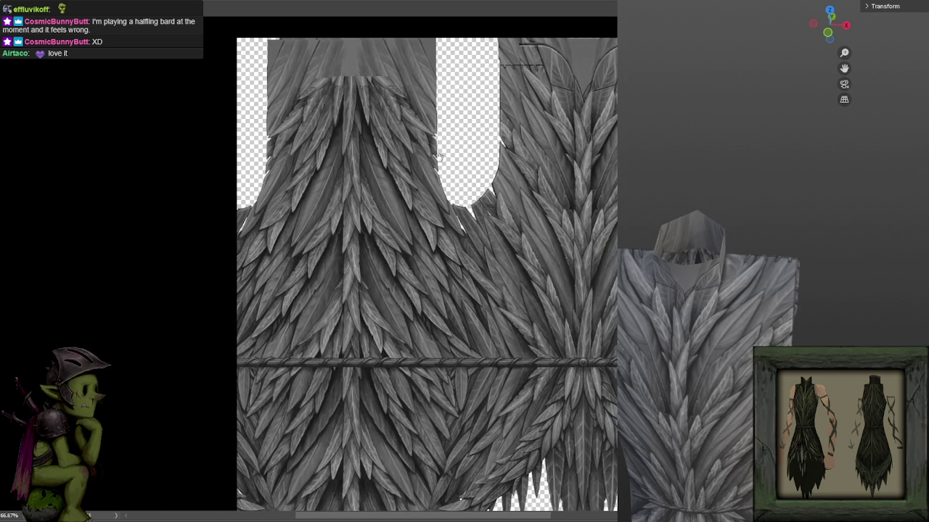
pyautogui.moveTo(725, 305)
pyautogui.mouseDown()
pyautogui.moveTo(850, 301)
pyautogui.moveTo(751, 296)
pyautogui.moveTo(776, 338)
pyautogui.moveTo(758, 315)
pyautogui.moveTo(671, 317)
pyautogui.moveTo(861, 319)
pyautogui.moveTo(705, 310)
pyautogui.moveTo(886, 310)
pyautogui.mouseUp()
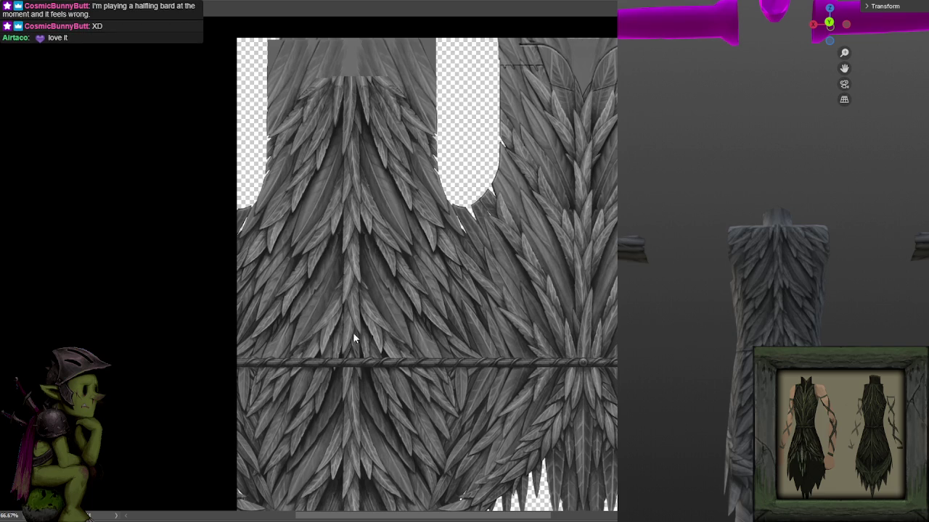
pyautogui.moveTo(429, 406); pyautogui.dragTo(477, 203)
pyautogui.hotkey('ctrl', '+')
pyautogui.moveTo(435, 353); pyautogui.dragTo(454, 290)
pyautogui.hotkey('ctrl', '+')
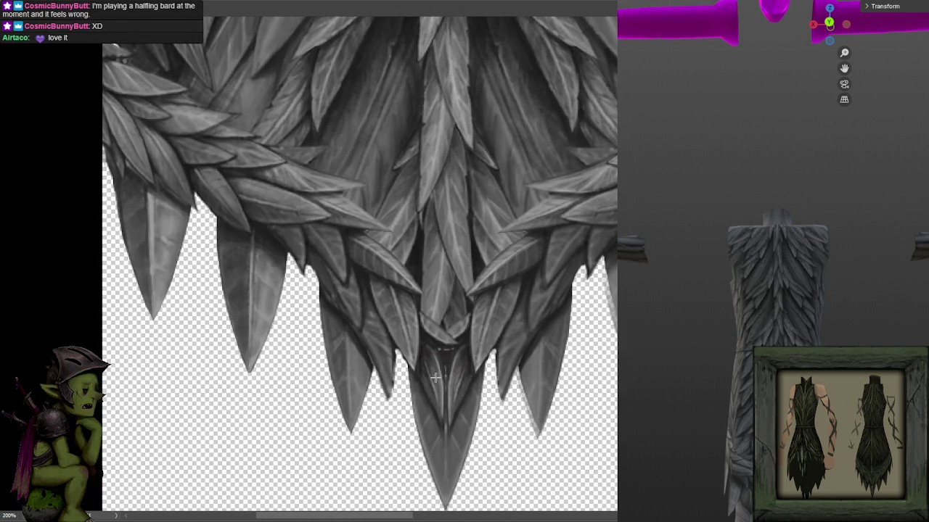
pyautogui.moveTo(529, 255); pyautogui.dragTo(523, 285)
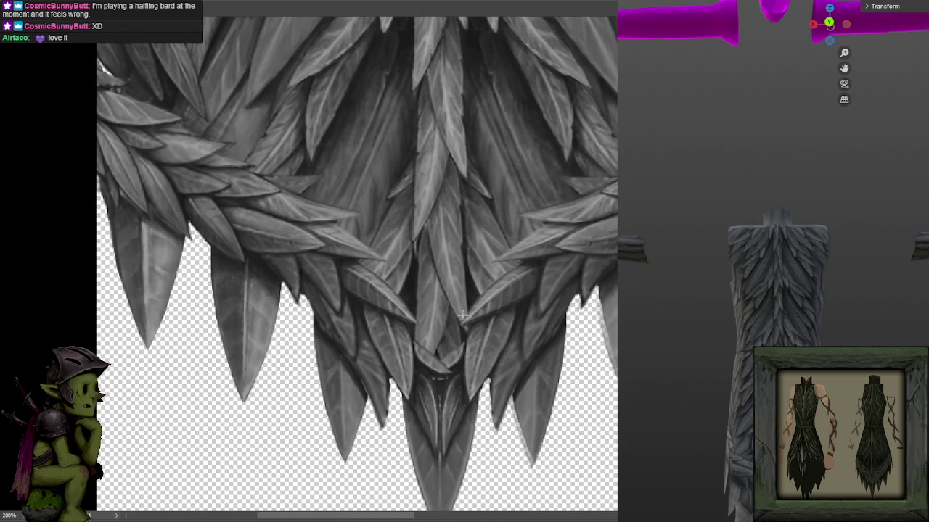
pyautogui.hotkey('ctrl', '-')
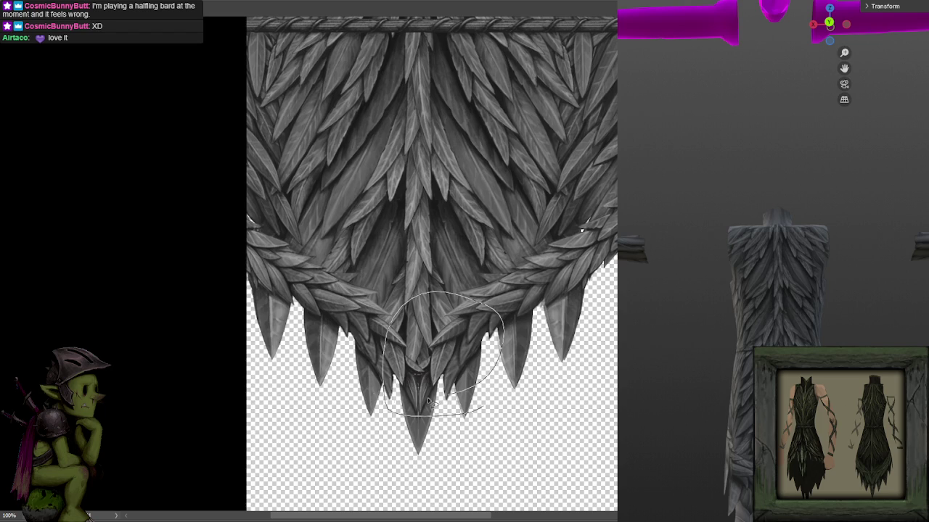
pyautogui.hotkey('ctrl', '+')
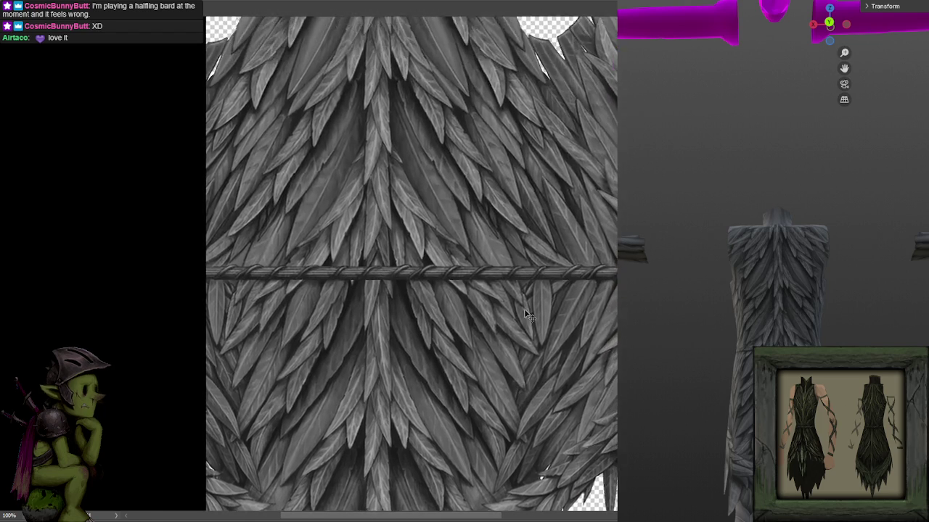
pyautogui.hotkey('ctrl', '-')
pyautogui.moveTo(482, 162)
pyautogui.mouseDown()
pyautogui.moveTo(530, 169)
pyautogui.moveTo(261, 167)
pyautogui.mouseUp()
pyautogui.hotkey('ctrl', 'd')
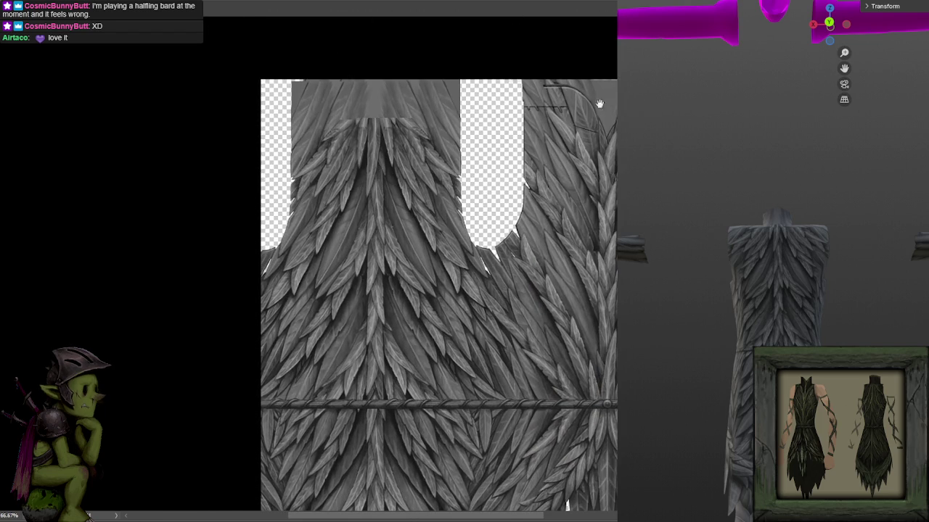
pyautogui.scroll(3, 512, 212)
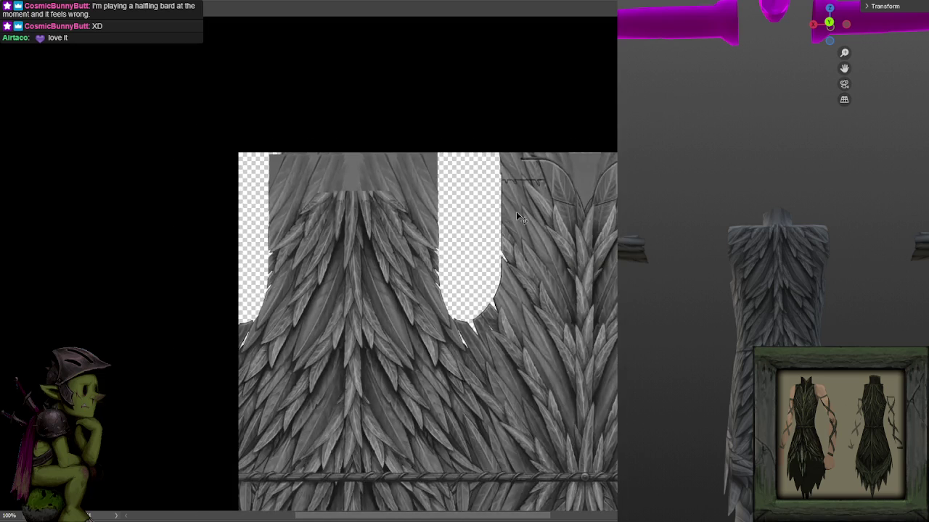
pyautogui.scroll(-1, 440, 211)
pyautogui.scroll(-1, 440, 211)
pyautogui.moveTo(440, 212)
pyautogui.mouseDown()
pyautogui.moveTo(438, 172)
pyautogui.moveTo(469, 85)
pyautogui.mouseUp()
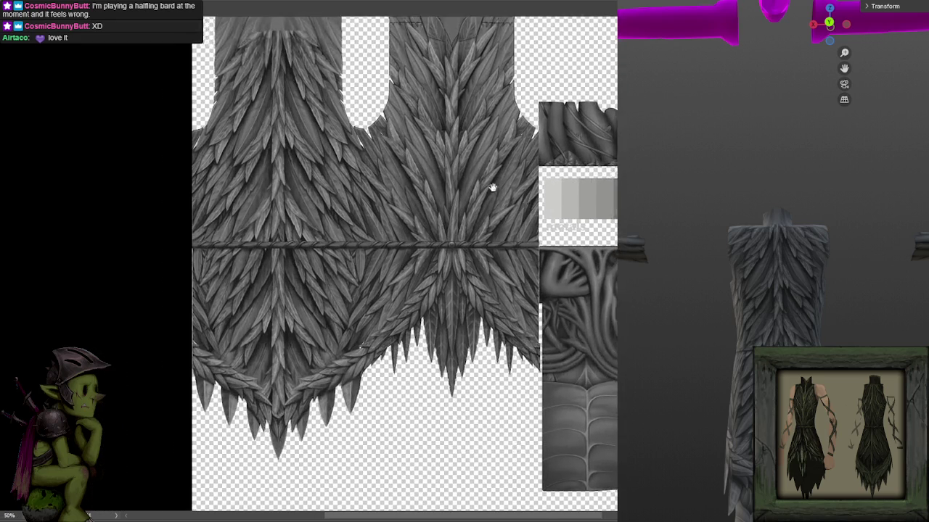
pyautogui.moveTo(492, 188)
pyautogui.mouseDown()
pyautogui.moveTo(421, 149)
pyautogui.moveTo(501, 263)
pyautogui.moveTo(499, 254)
pyautogui.mouseUp()
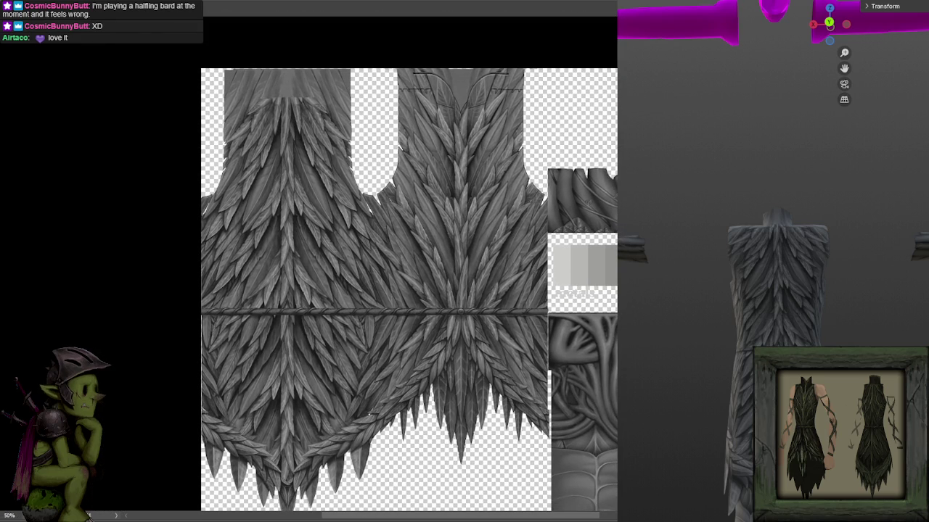
pyautogui.moveTo(798, 269)
pyautogui.mouseDown()
pyautogui.moveTo(860, 267)
pyautogui.moveTo(859, 280)
pyautogui.moveTo(893, 248)
pyautogui.moveTo(808, 295)
pyautogui.moveTo(776, 293)
pyautogui.moveTo(785, 275)
pyautogui.moveTo(637, 243)
pyautogui.moveTo(681, 292)
pyautogui.moveTo(745, 278)
pyautogui.moveTo(738, 269)
pyautogui.mouseUp()
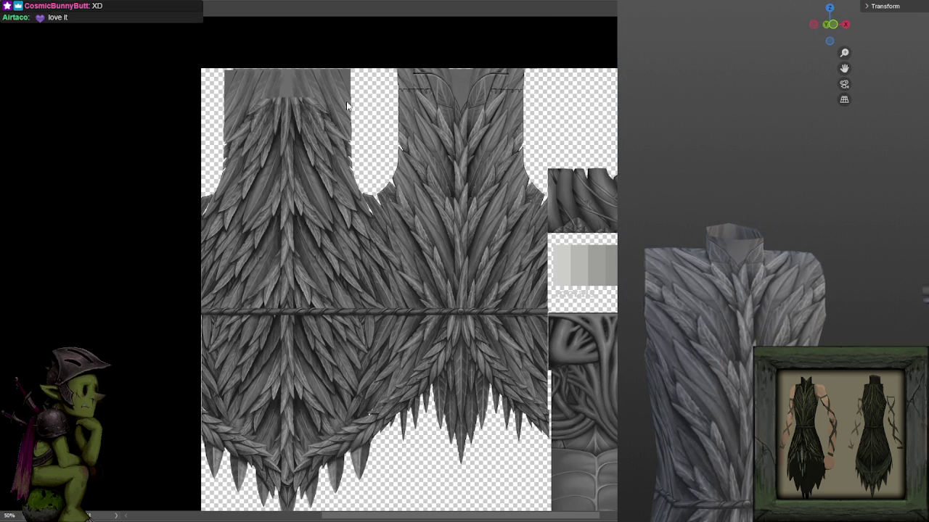
# - At 200% on the chest feathers paint shading, then zoom back to 100% to review
pyautogui.scroll(2, 498, 162)
pyautogui.moveTo(540, 152); pyautogui.dragTo(451, 246)
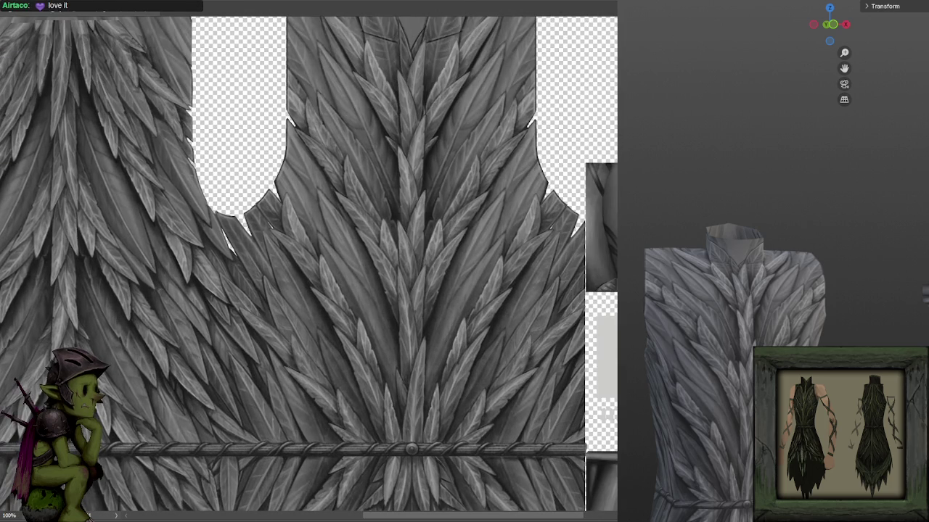
pyautogui.scroll(2, 445, 204)
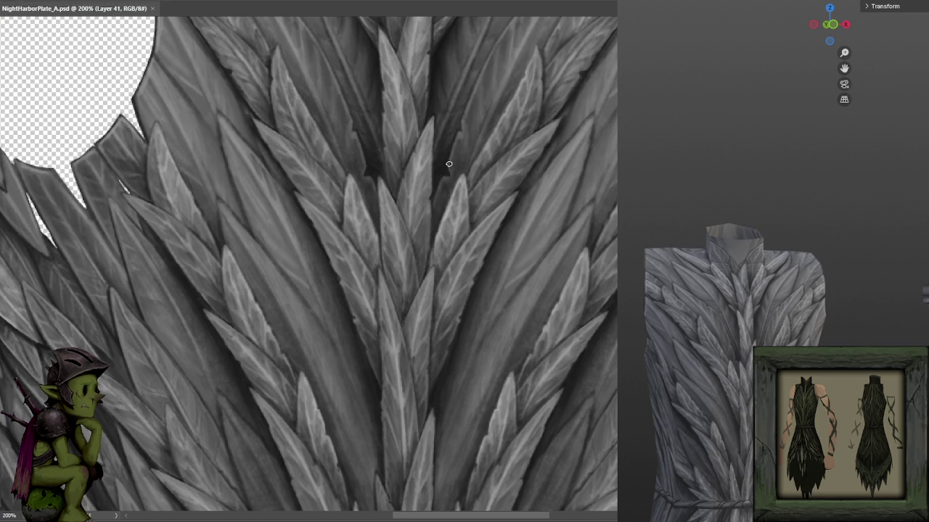
pyautogui.click(443, 184)
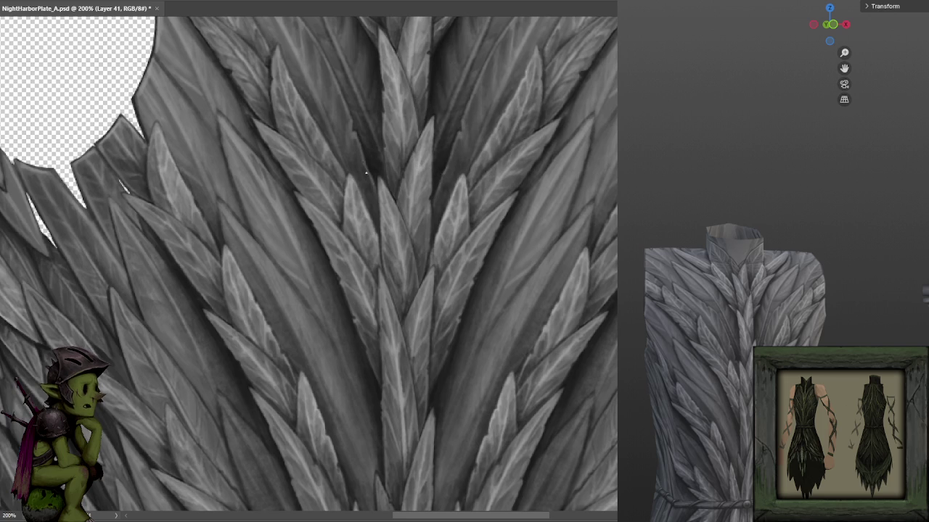
pyautogui.hotkey('ctrl', '-')
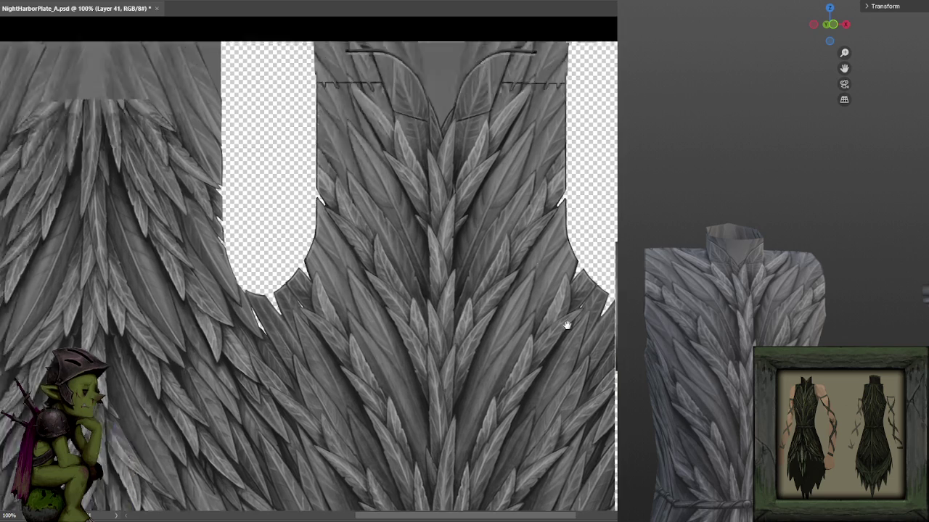
pyautogui.moveTo(545, 190)
pyautogui.mouseDown()
pyautogui.moveTo(577, 352)
pyautogui.moveTo(560, 288)
pyautogui.moveTo(552, 299)
pyautogui.moveTo(514, 267)
pyautogui.mouseUp()
pyautogui.hscroll(-3, 473, 211)
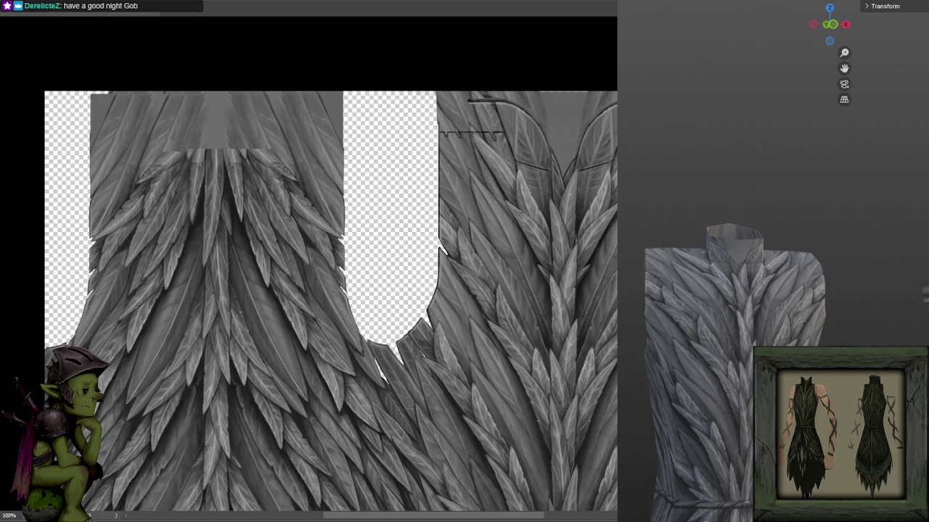
pyautogui.moveTo(700, 228)
pyautogui.mouseDown()
pyautogui.moveTo(685, 240)
pyautogui.moveTo(658, 219)
pyautogui.moveTo(715, 172)
pyautogui.moveTo(676, 185)
pyautogui.moveTo(671, 135)
pyautogui.moveTo(634, 109)
pyautogui.moveTo(618, 114)
pyautogui.mouseUp()
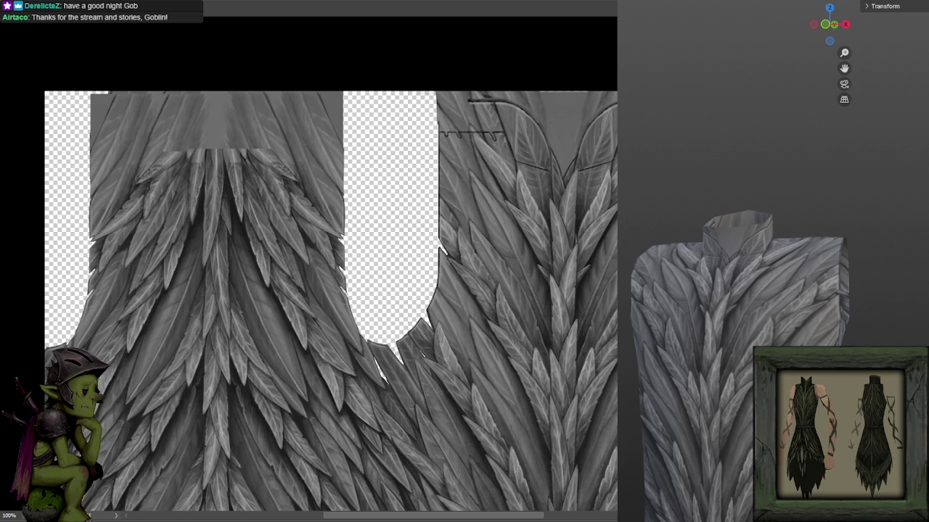
pyautogui.scroll(-10, 511, 357)
pyautogui.scroll(-2, 457, 311)
pyautogui.scroll(1, 414, 227)
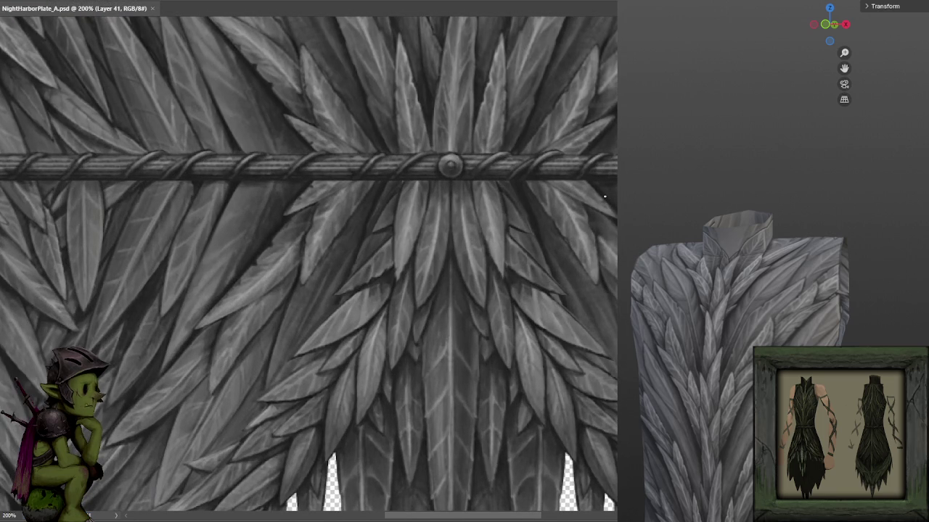
pyautogui.hotkey('ctrl', '-')
pyautogui.moveTo(426, 199)
pyautogui.mouseDown()
pyautogui.moveTo(438, 283)
pyautogui.moveTo(445, 275)
pyautogui.mouseUp()
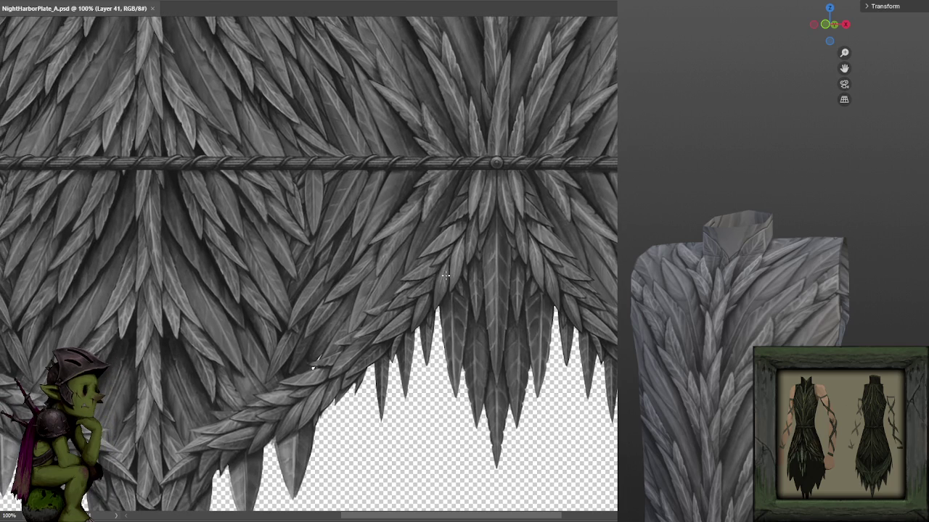